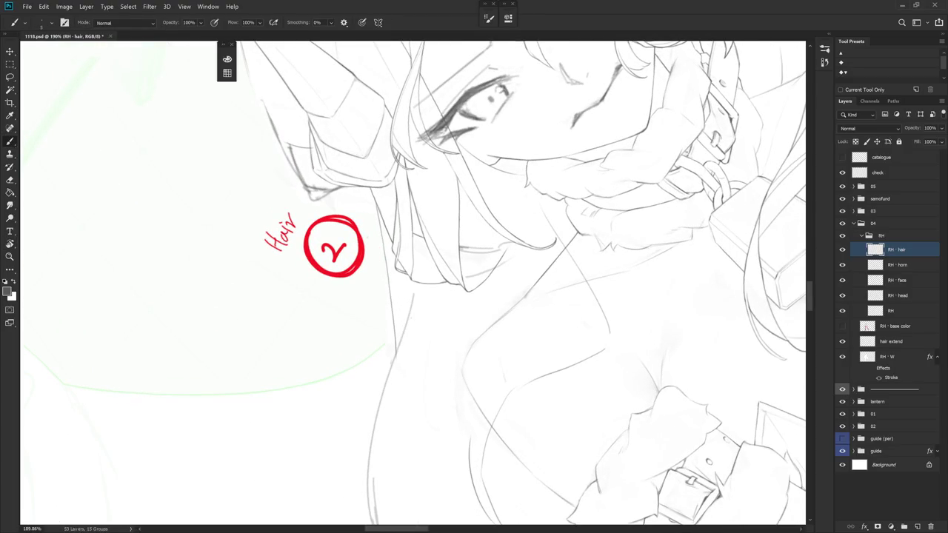
- Draw two thin strand lines down the hair beside the face, tilting the view between strokes
mouse_move(449, 162)
mouse_down()
mouse_move(443, 249)
mouse_move(454, 272)
mouse_up()
key(r)
key(Escape)
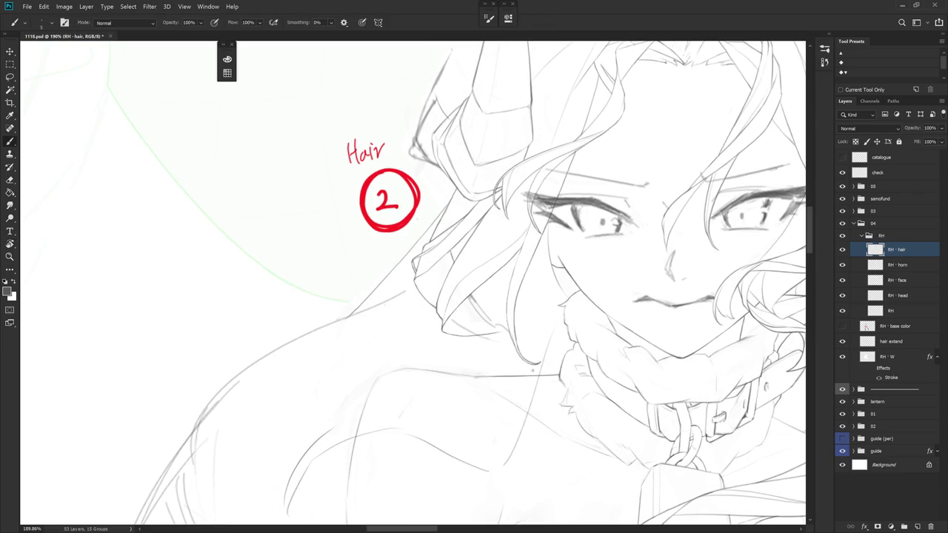
key(r)
drag(532, 371, 456, 117)
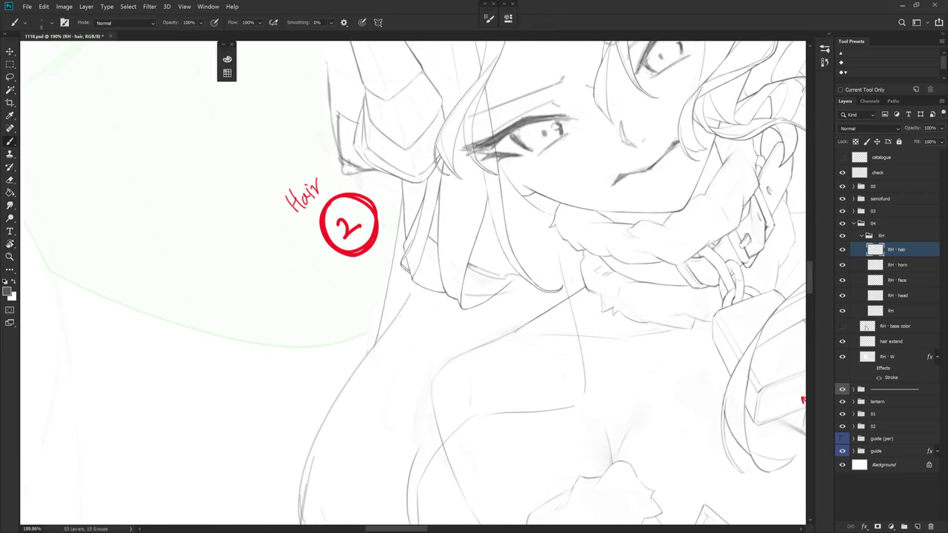
drag(469, 151, 454, 299)
- Add a faint strand line along the hair edge, then zoom out to check the whole figure
key(r)
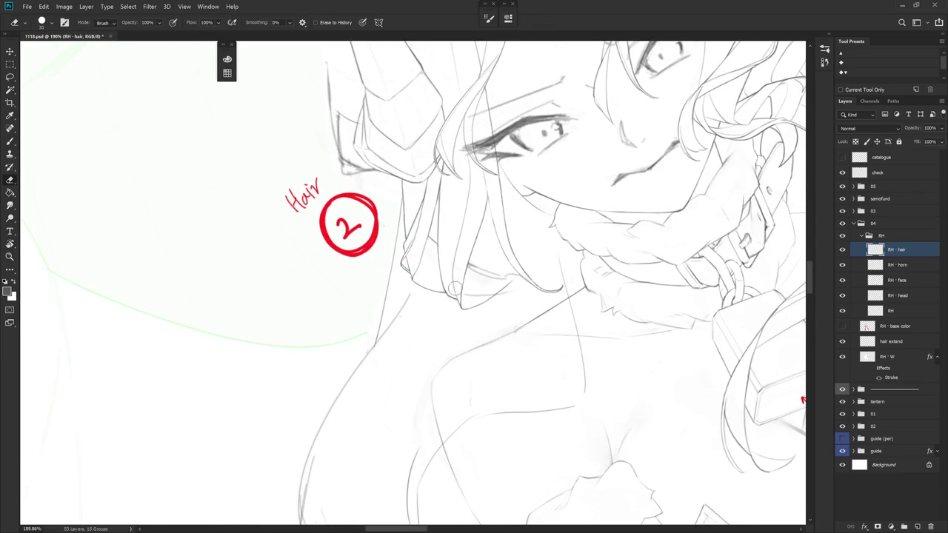
key(Escape)
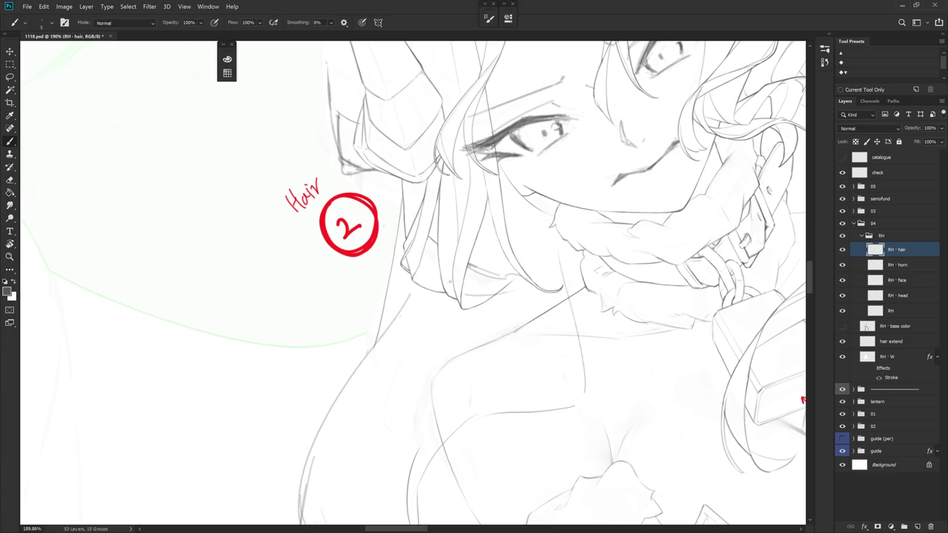
key(r)
mouse_move(458, 244)
mouse_down()
mouse_move(549, 274)
mouse_move(476, 139)
mouse_up()
key(r)
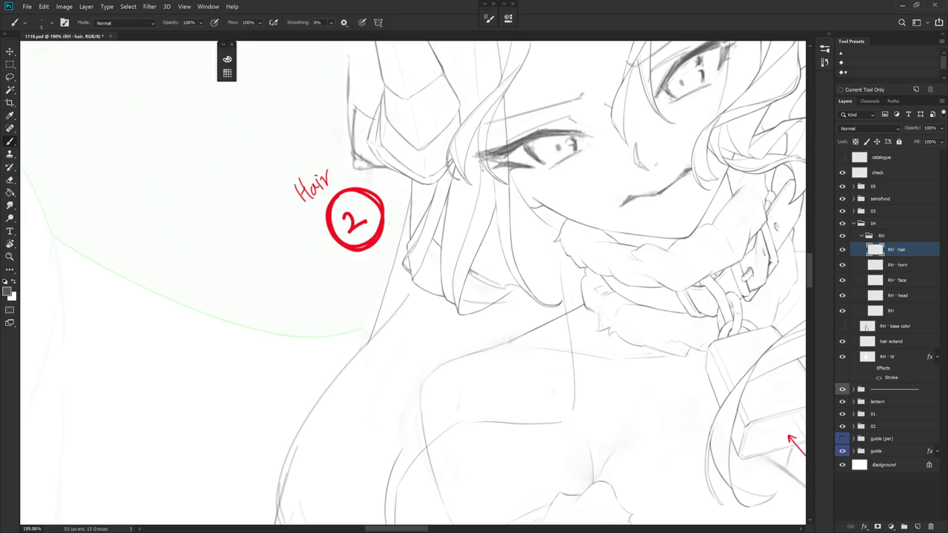
drag(483, 169, 468, 234)
scroll(541, 277, down, 5)
mouse_move(445, 371)
mouse_down()
mouse_move(481, 473)
mouse_move(444, 385)
mouse_up()
scroll(480, 253, up, 5)
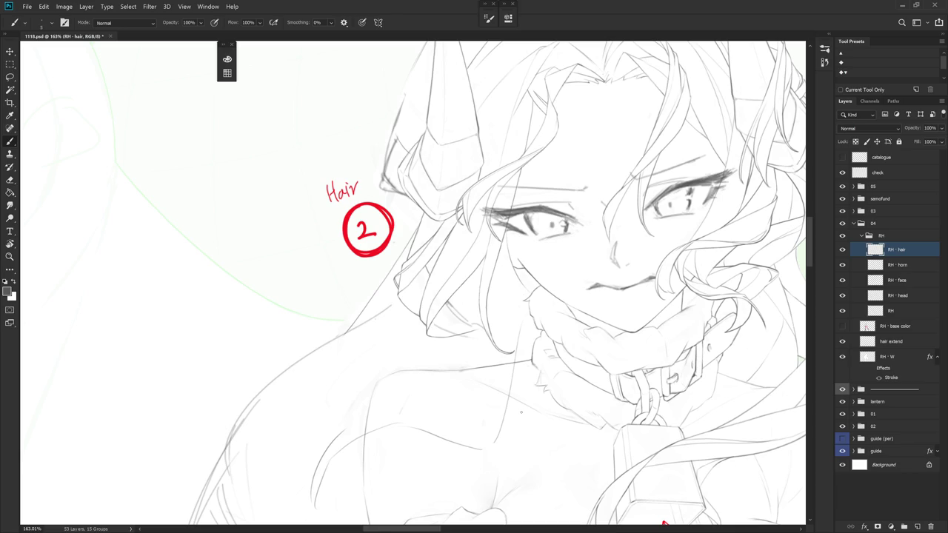
- Erase and redraw small bits of the hair strands left of the face, ending zoomed in below the horn
drag(520, 413, 474, 311)
key(e)
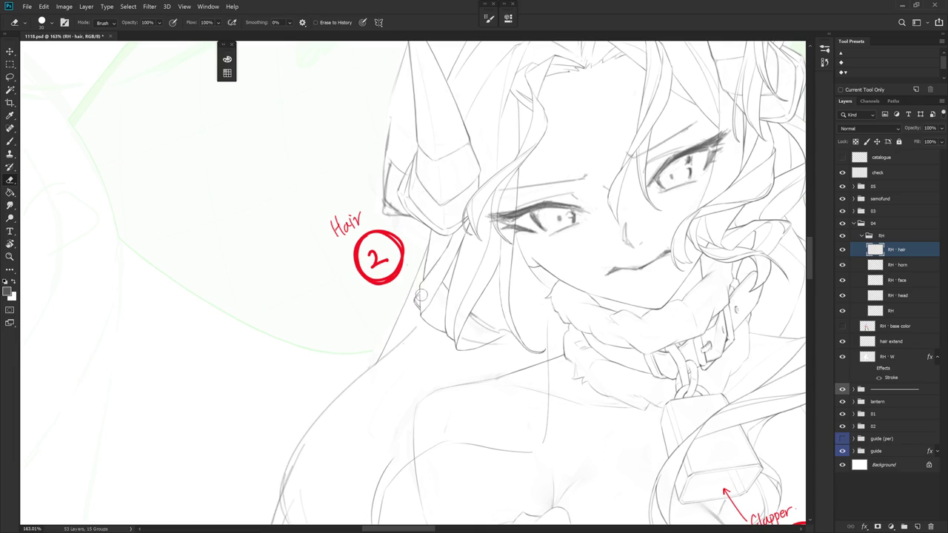
mouse_move(471, 225)
mouse_down()
mouse_move(583, 315)
mouse_move(569, 353)
mouse_move(533, 319)
mouse_move(569, 353)
mouse_up()
key(b)
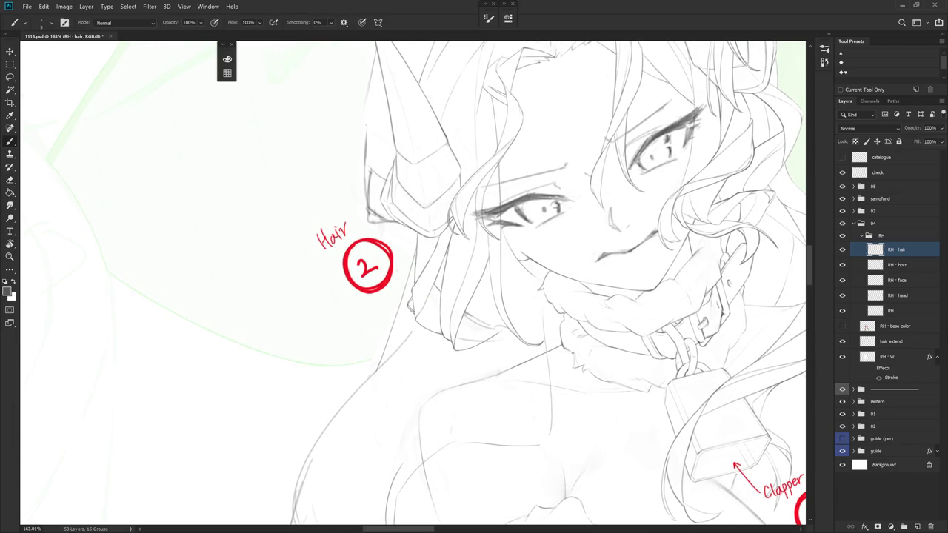
key(e)
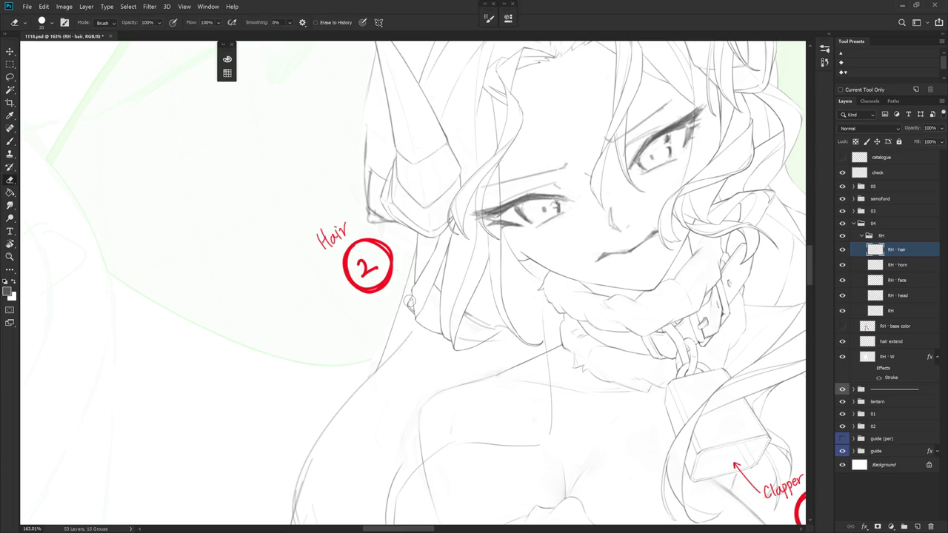
key(b)
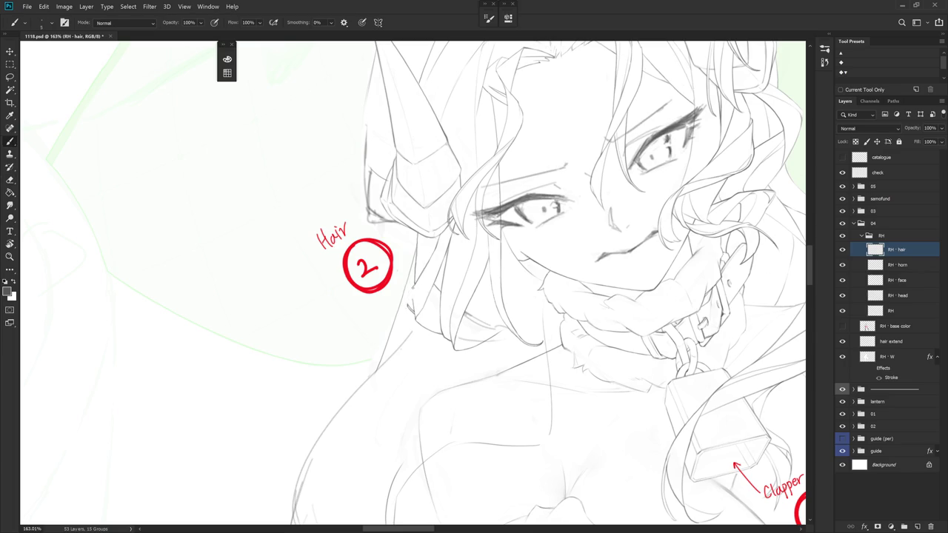
mouse_move(415, 296)
mouse_down()
mouse_move(412, 283)
mouse_move(415, 296)
mouse_up()
key(e)
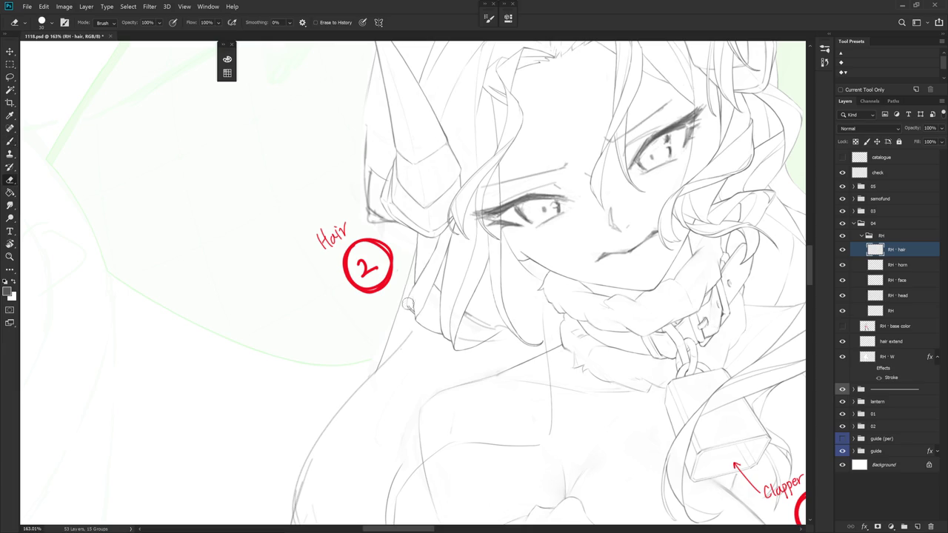
key(b)
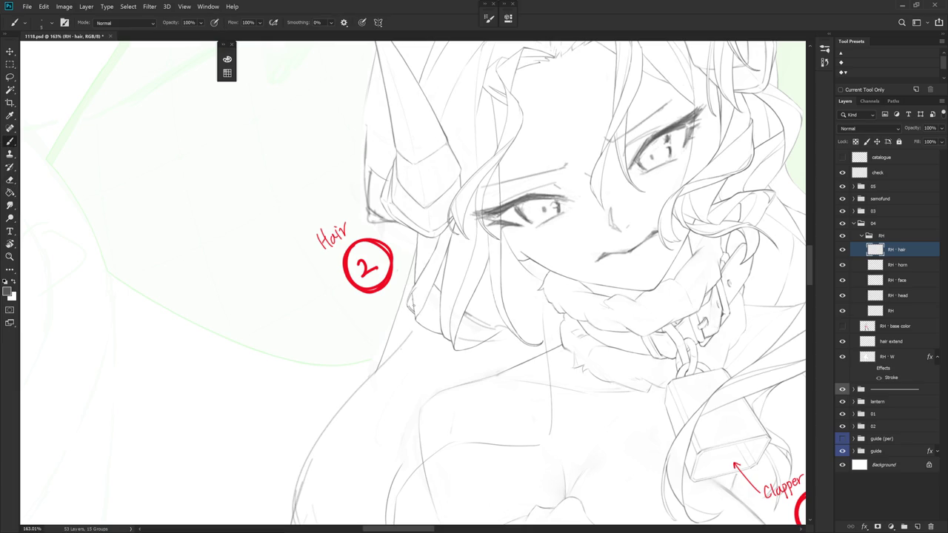
key(e)
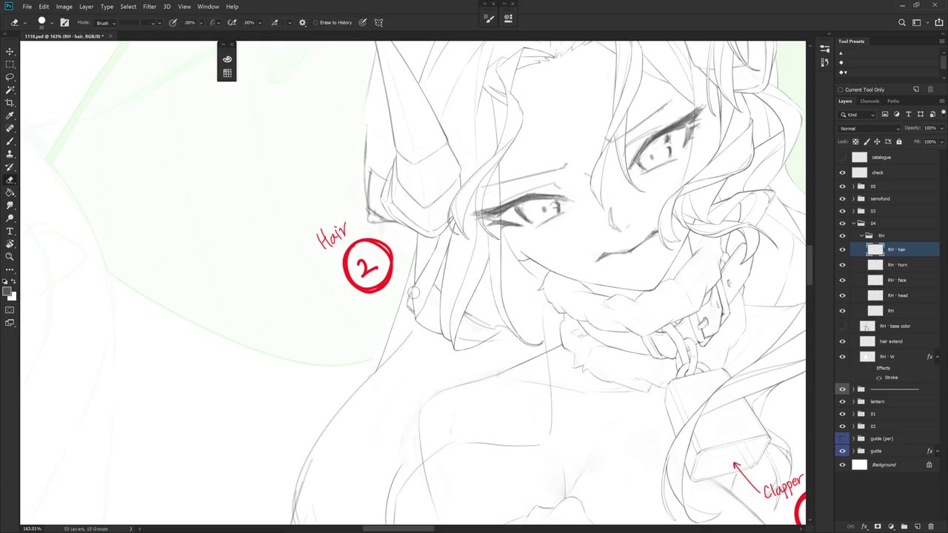
drag(412, 292, 457, 262)
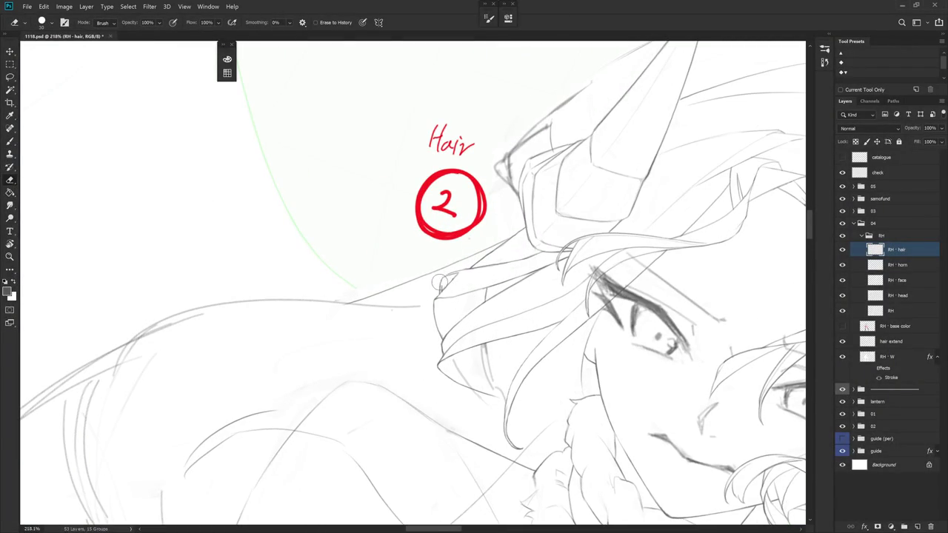
- Draw a strand line along the hair by the neck, erasing and tilting the canvas as needed
key(b)
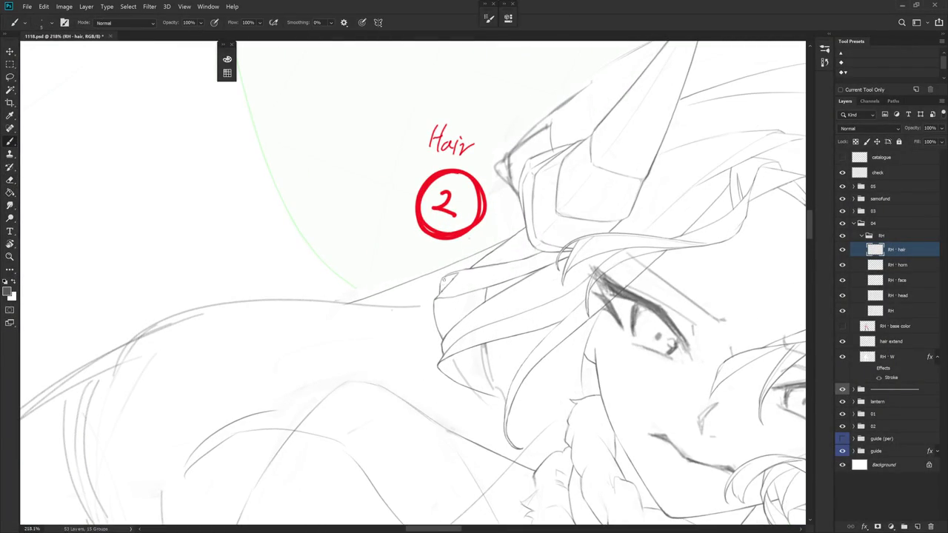
key(r)
drag(460, 256, 403, 275)
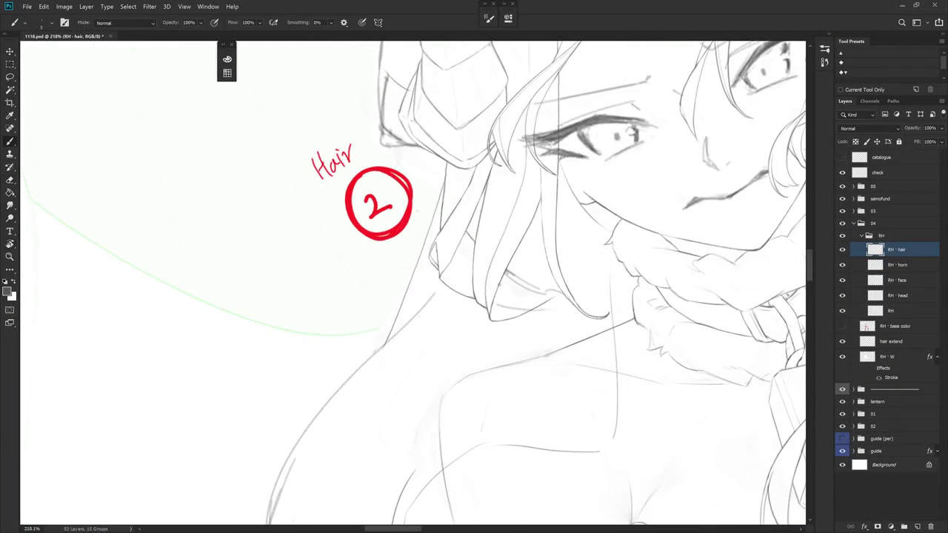
key(e)
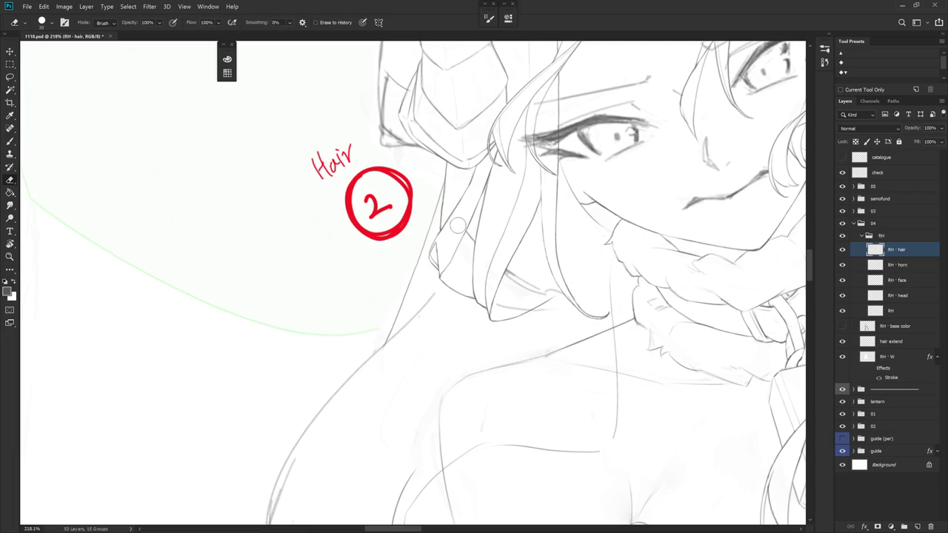
key(r)
drag(447, 248, 417, 150)
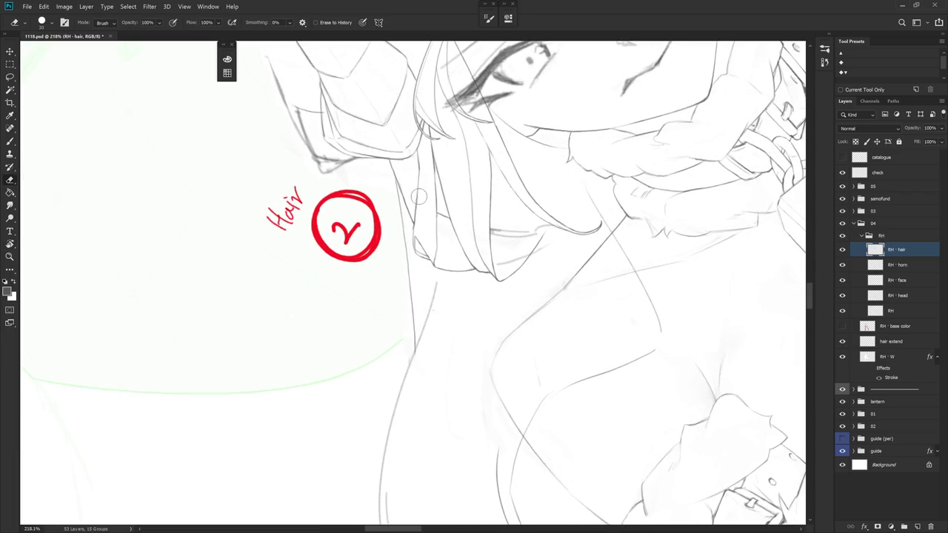
key(b)
drag(419, 193, 413, 246)
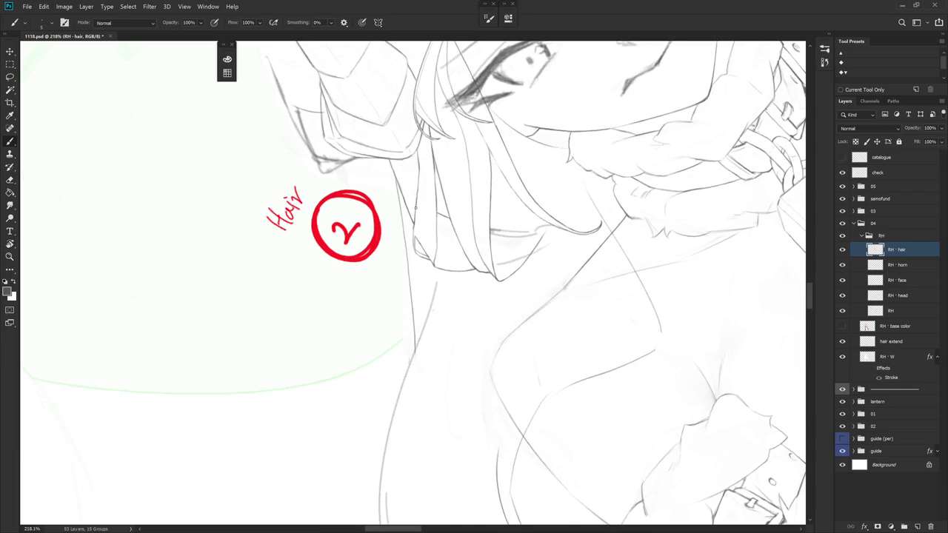
key(e)
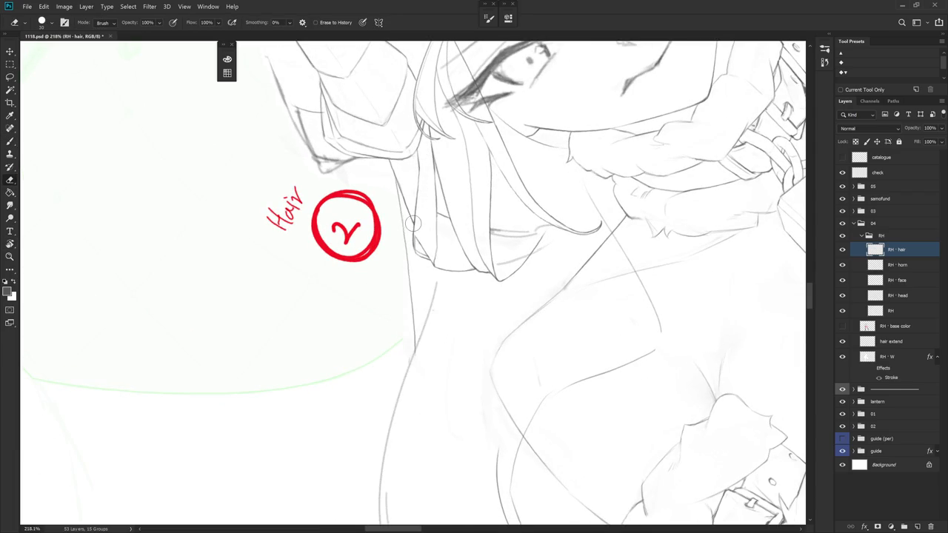
drag(442, 224, 460, 287)
key(b)
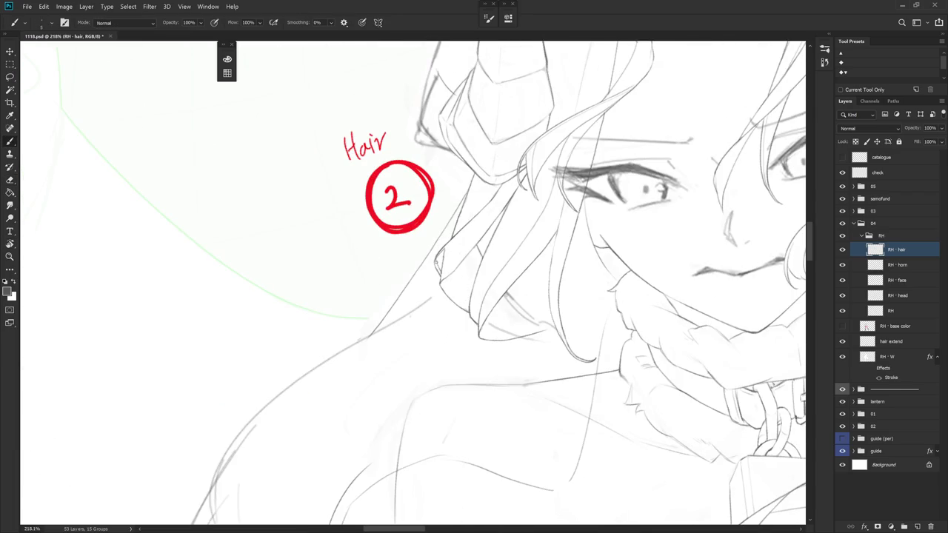
mouse_move(440, 254)
mouse_down()
mouse_move(415, 255)
mouse_move(460, 275)
mouse_move(456, 322)
mouse_up()
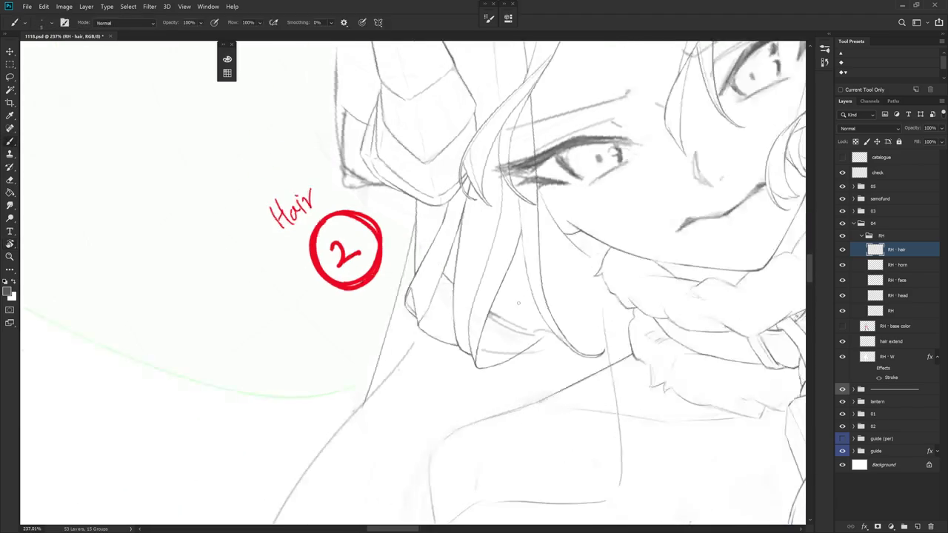
- Redraw the short strand on the hair below the horn until it sits right
drag(398, 181, 405, 222)
key(ctrl+z)
drag(399, 182, 405, 225)
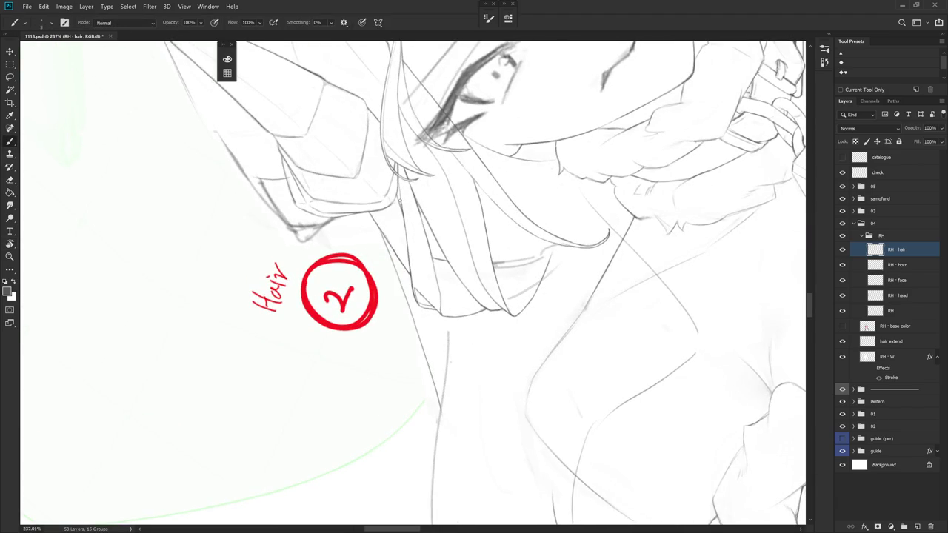
key(ctrl+z)
drag(398, 183, 404, 222)
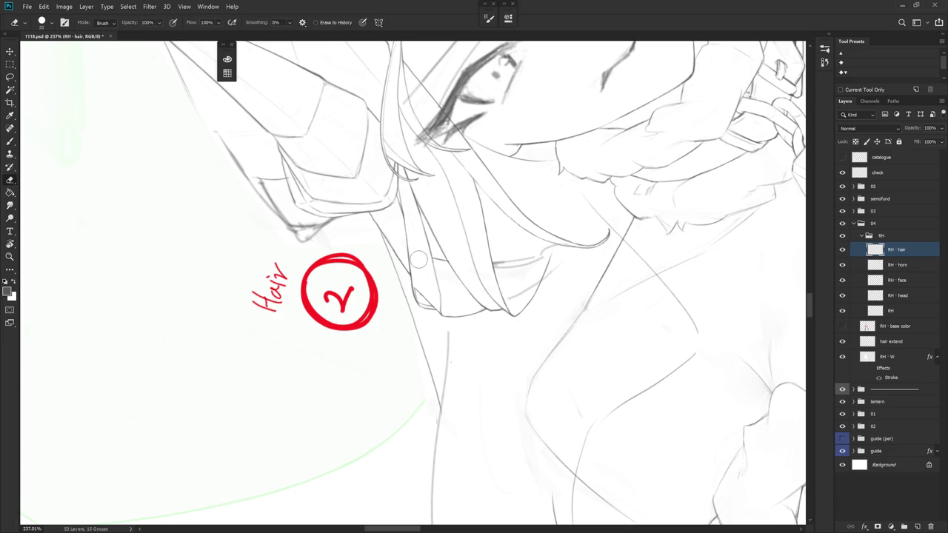
- Redo the faint strand down the hair and add a short vertical strand beside it
drag(445, 297, 423, 281)
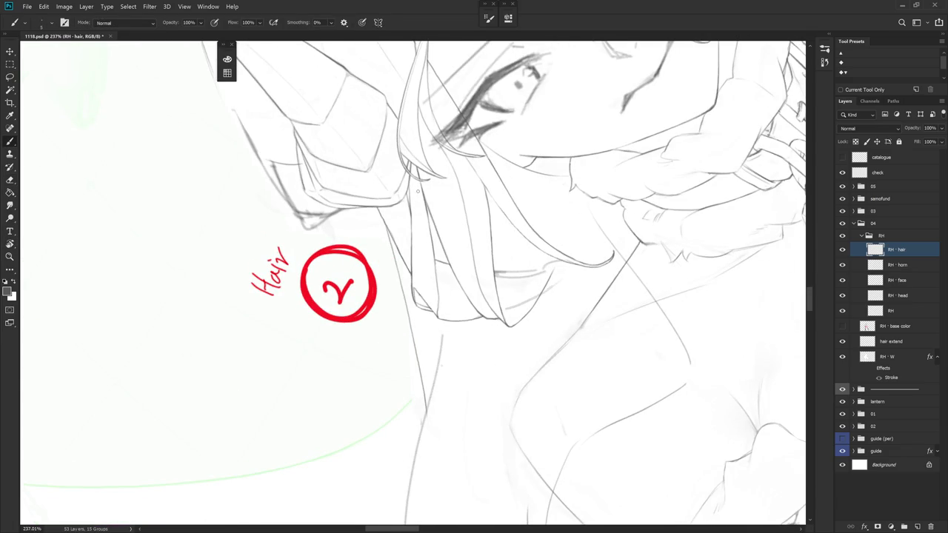
drag(418, 238, 423, 296)
key(ctrl+z)
mouse_move(412, 237)
mouse_down()
mouse_move(425, 293)
mouse_move(464, 371)
mouse_move(523, 248)
mouse_up()
key(r)
key(r)
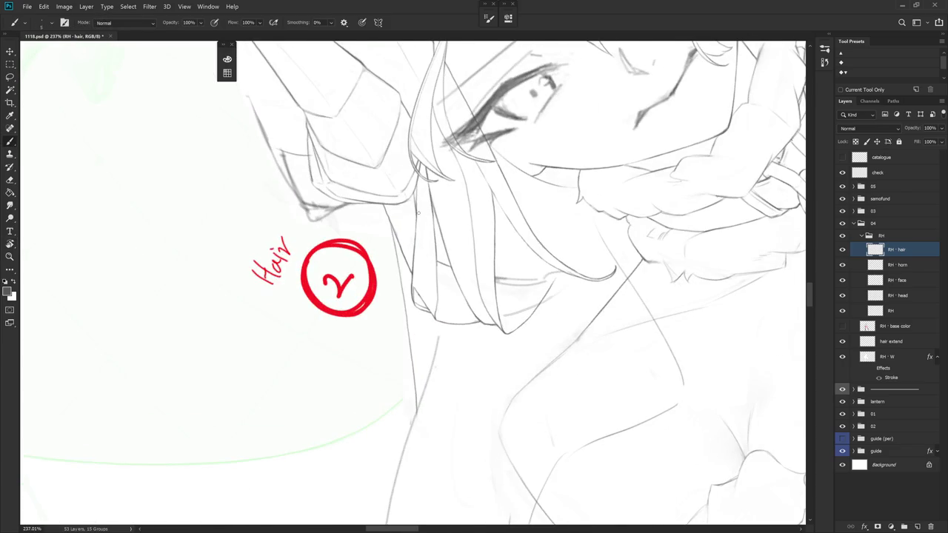
mouse_move(418, 226)
mouse_down()
mouse_move(421, 296)
mouse_move(470, 365)
mouse_move(441, 273)
mouse_up()
key(r)
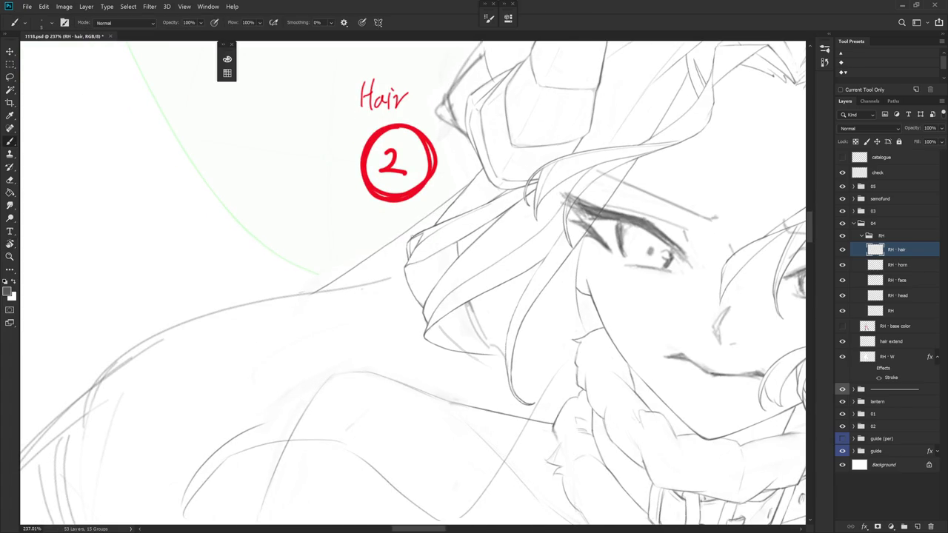
drag(427, 261, 427, 287)
- Zoom in and erase stray hair lines around the face with the figure turned upright
scroll(443, 317, down, 2)
scroll(443, 317, down, 2)
scroll(428, 437, down, 1)
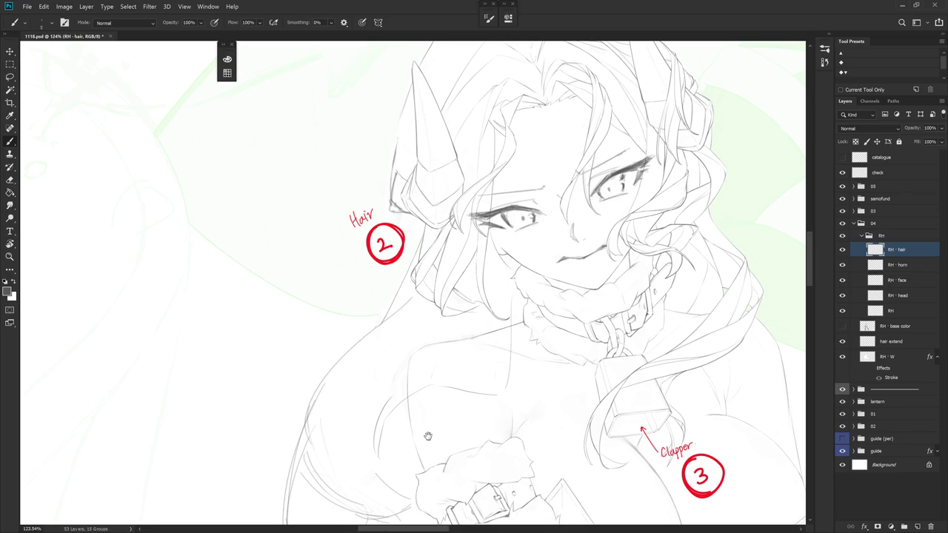
scroll(428, 438, up, 1)
scroll(426, 296, up, 1)
key(e)
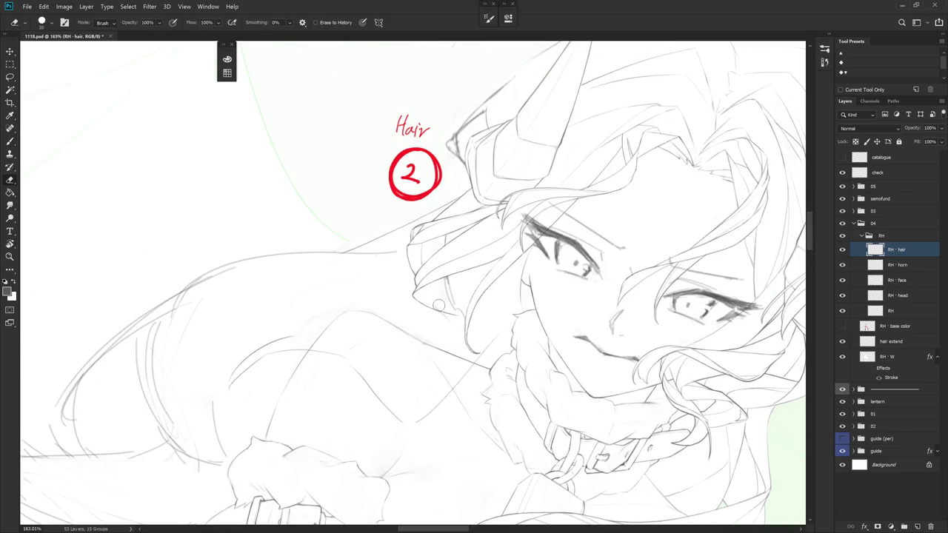
scroll(441, 307, down, 2)
key(r)
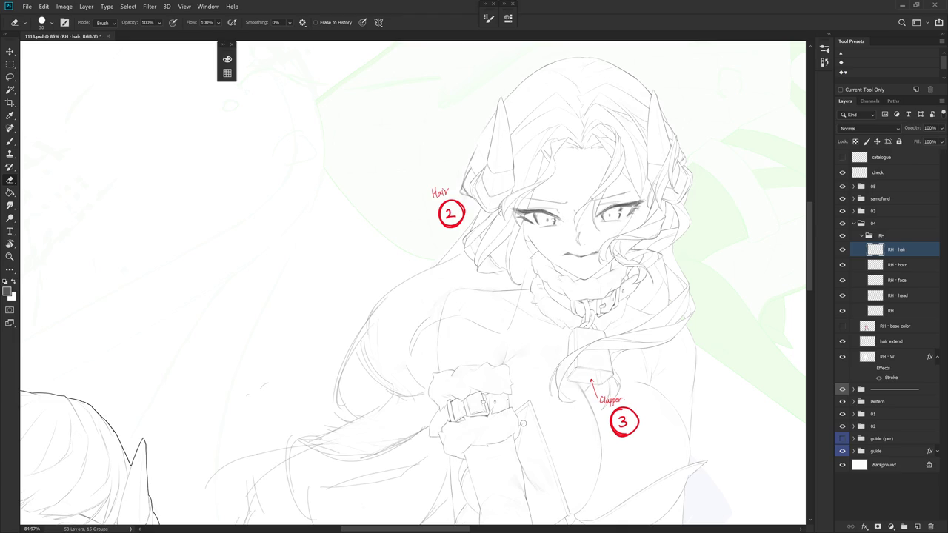
scroll(539, 258, up, 2)
scroll(518, 269, up, 2)
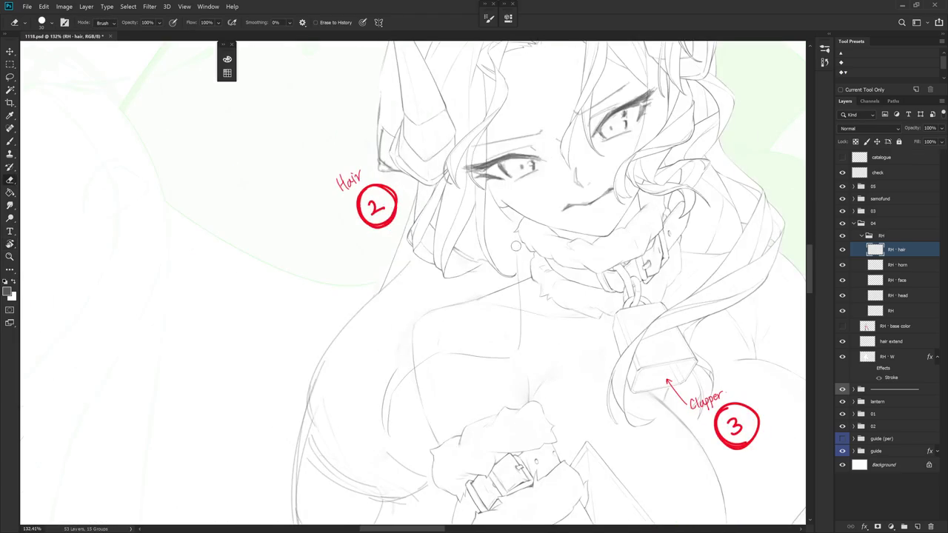
key(b)
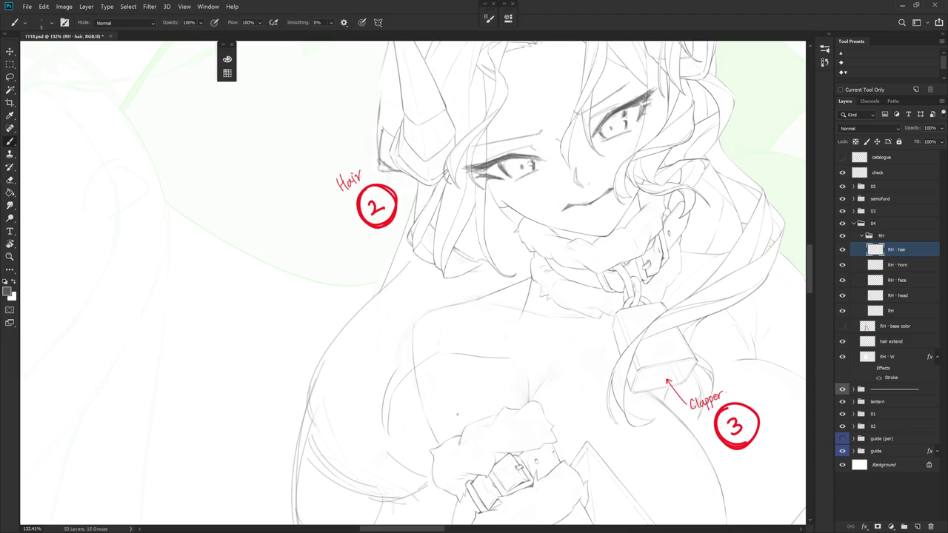
- Tilt the canvas to clean hair lines toward the chest, then reset rotation upright
key(r)
drag(561, 368, 521, 251)
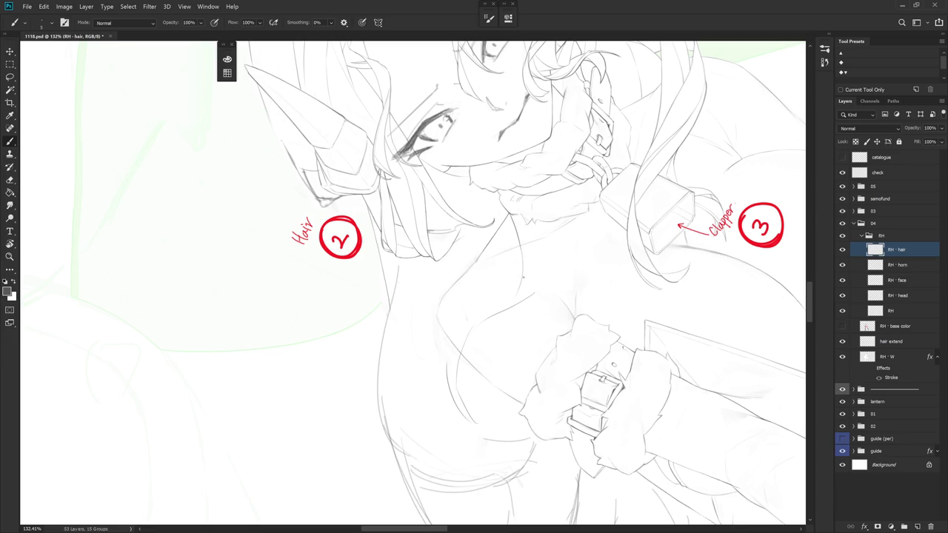
key(r)
drag(523, 276, 526, 253)
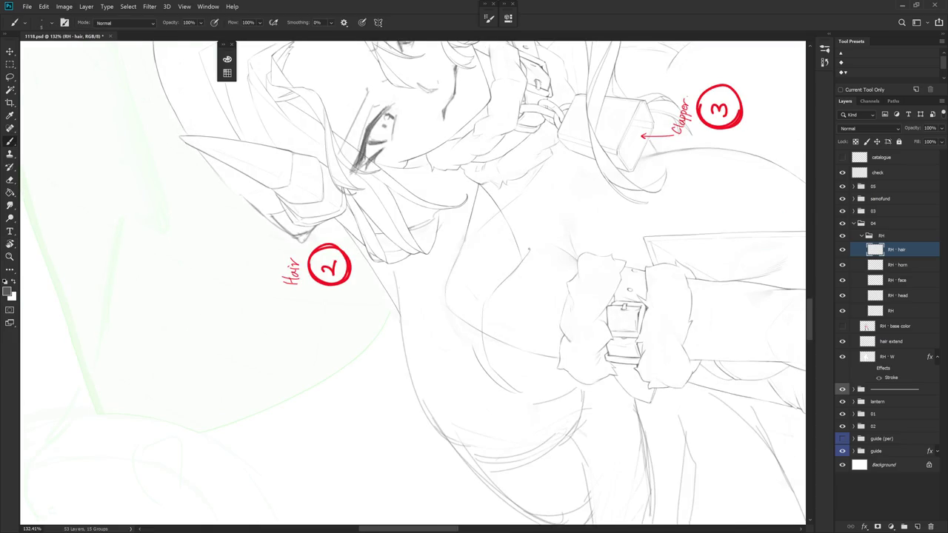
key(e)
key(Escape)
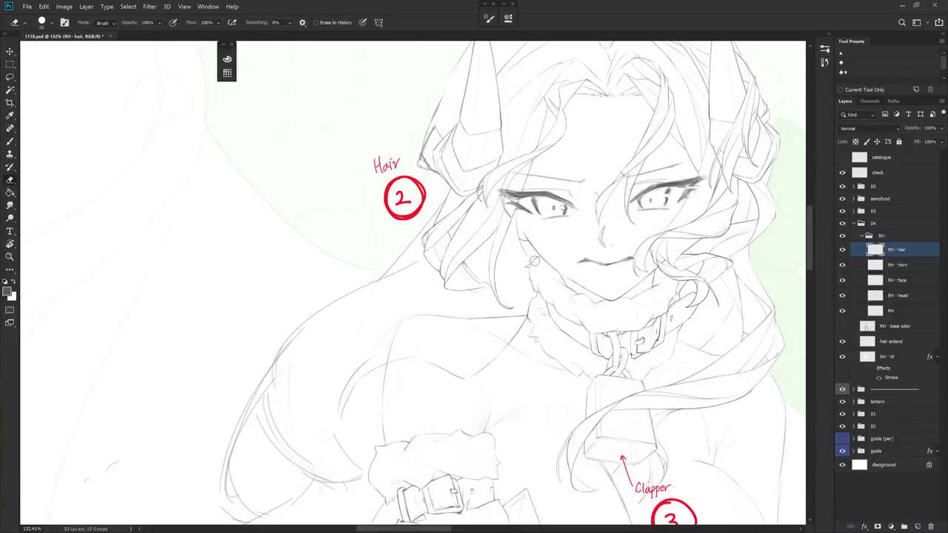
scroll(534, 261, down, 3)
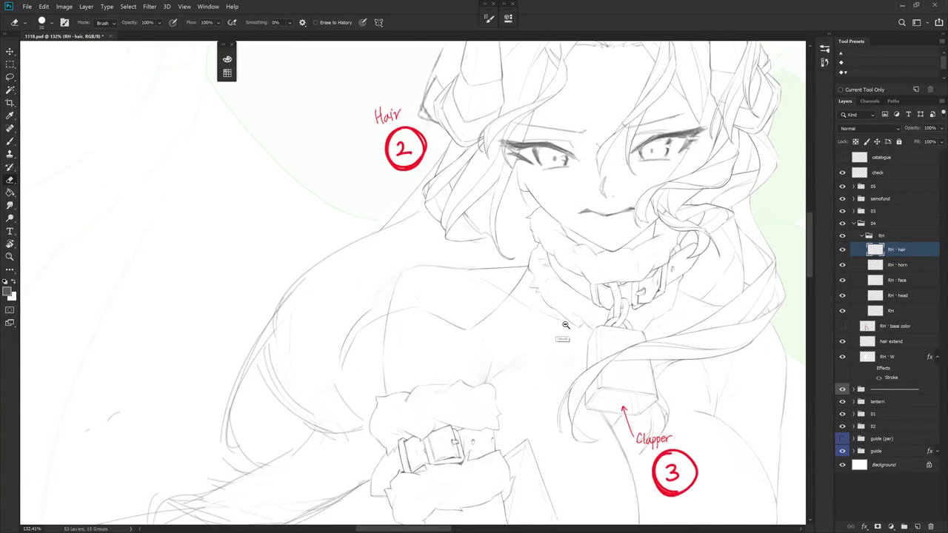
scroll(563, 311, down, 2)
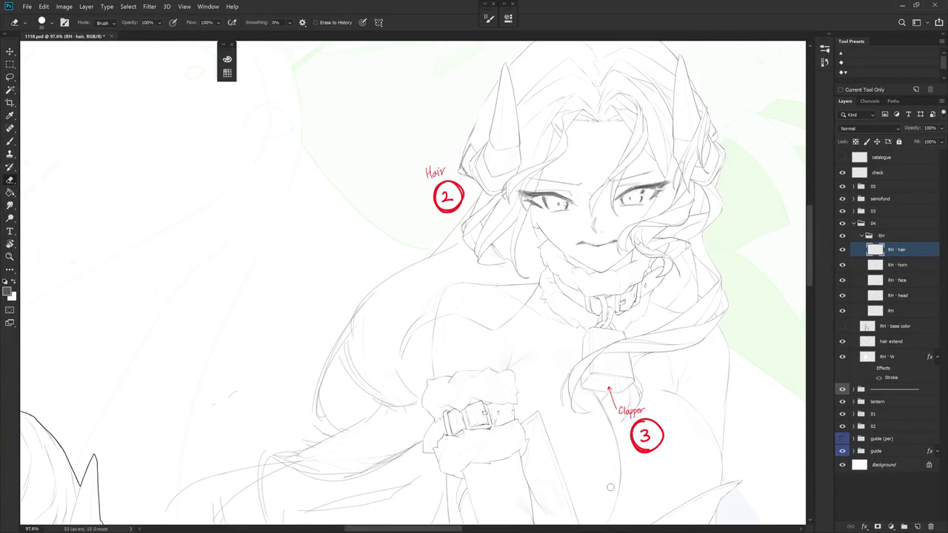
- Lasso a patch of lines beside the arm, then deselect it
key(l)
mouse_move(492, 333)
mouse_down()
mouse_move(404, 370)
mouse_move(482, 363)
mouse_up()
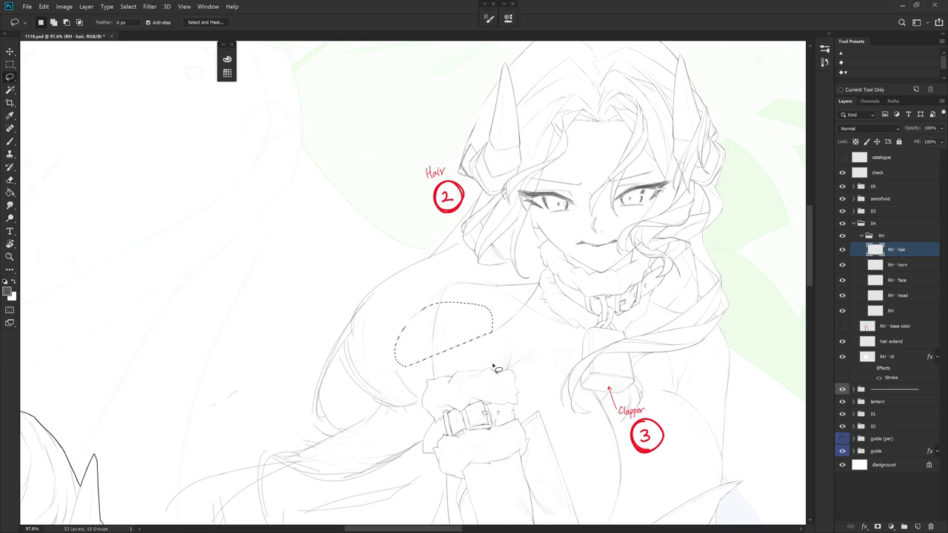
key(ctrl+d)
key(b)
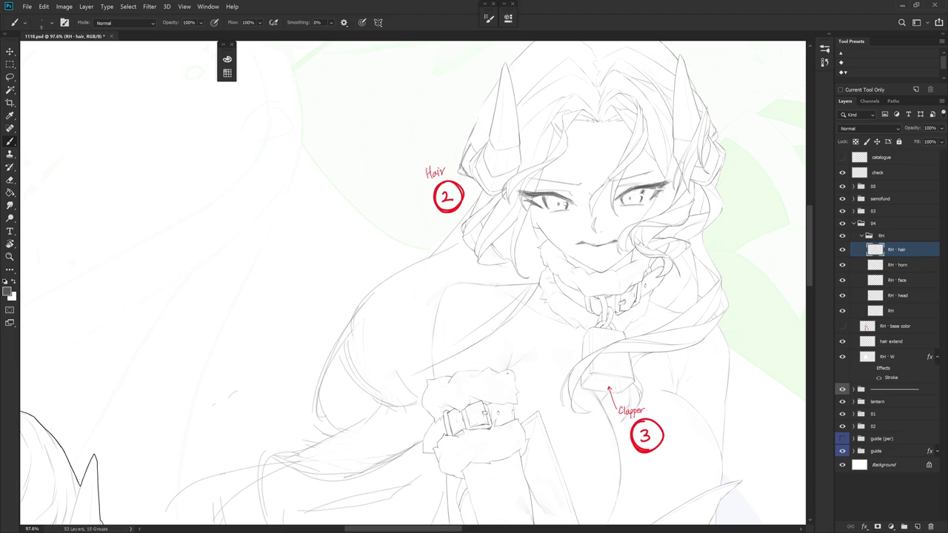
- Draw hair strand lines along the arm and over the chest
drag(528, 394, 477, 320)
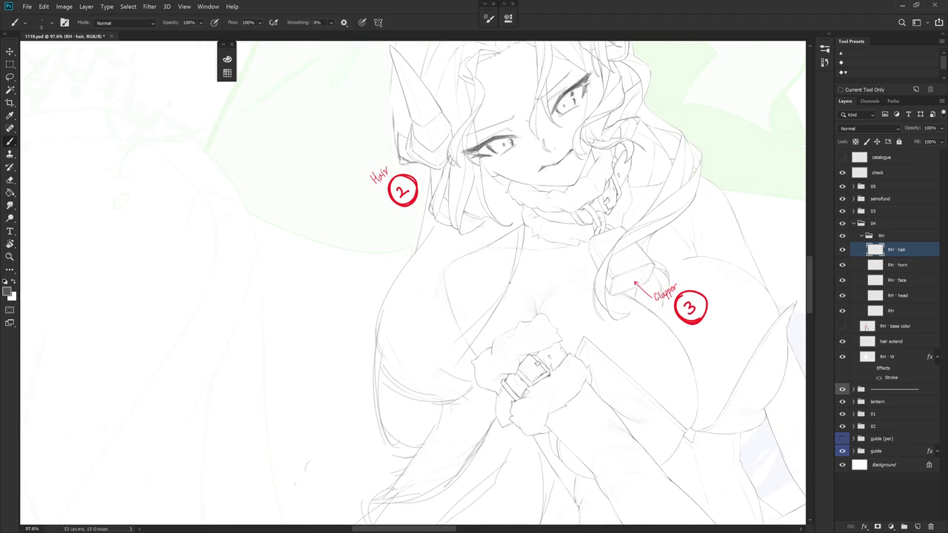
drag(455, 353, 434, 406)
drag(514, 238, 490, 301)
- Darken a short chest strand with an 80%-opacity hard-edged brush, erasing where needed
key(shift+b)
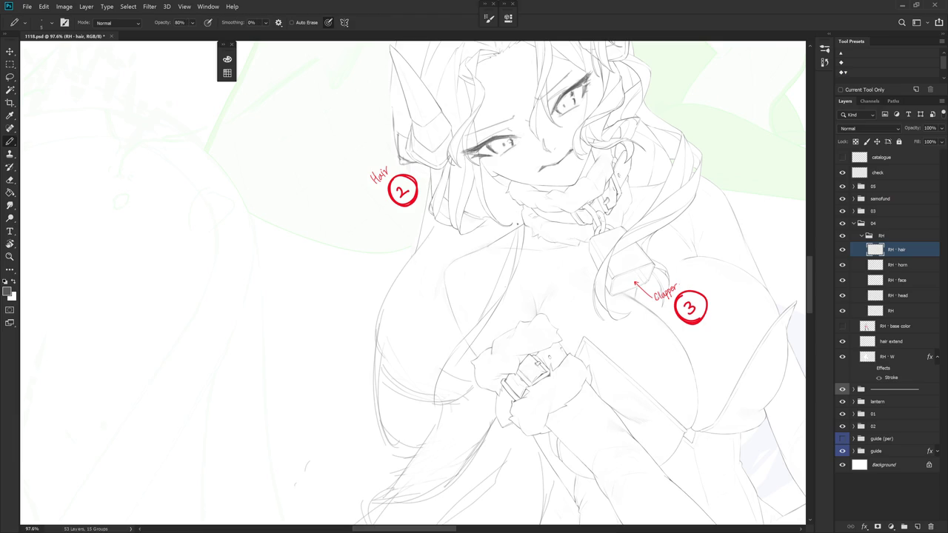
key(r)
mouse_move(557, 282)
mouse_down()
mouse_move(500, 222)
mouse_move(489, 288)
mouse_up()
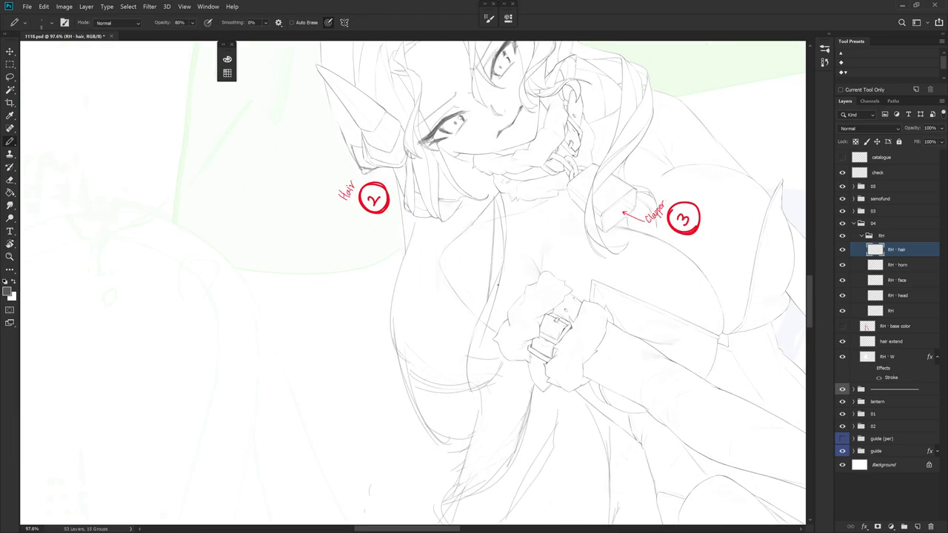
key(e)
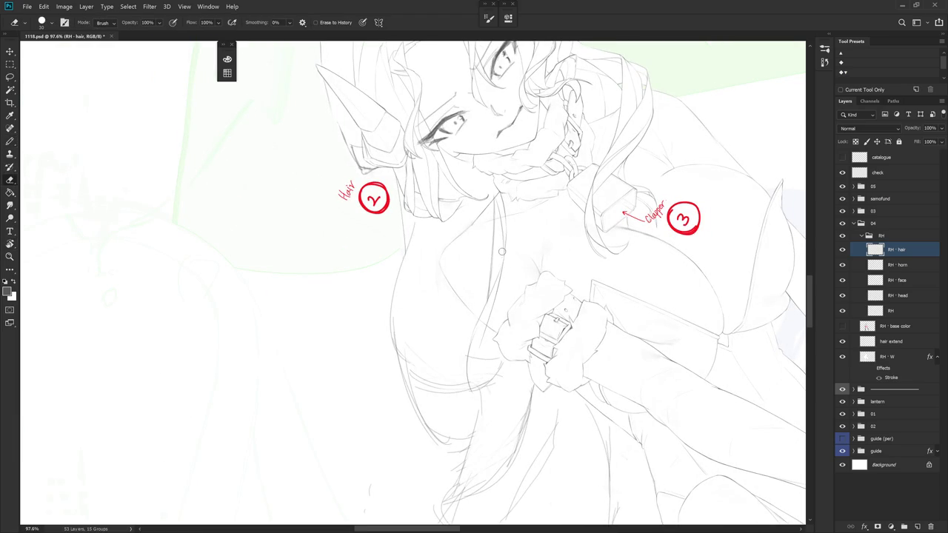
key(b)
drag(504, 253, 497, 278)
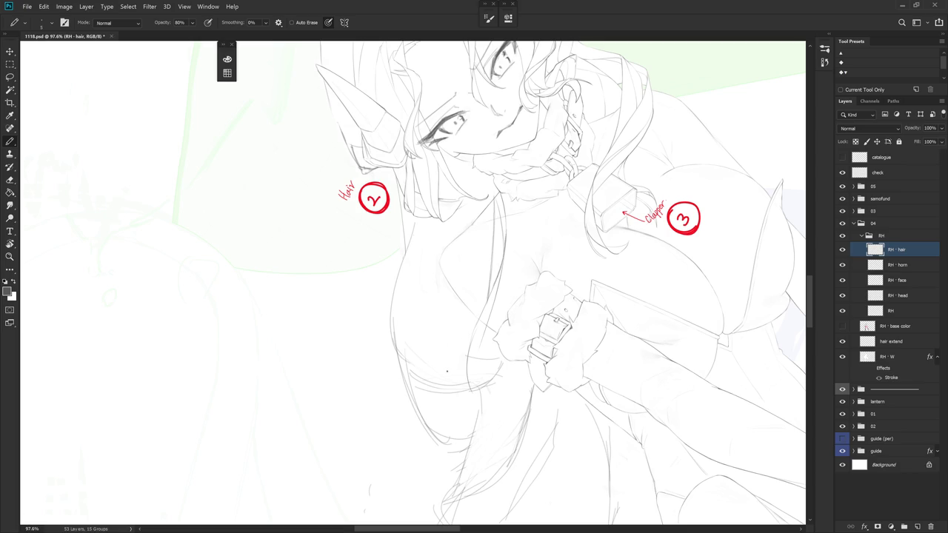
key(e)
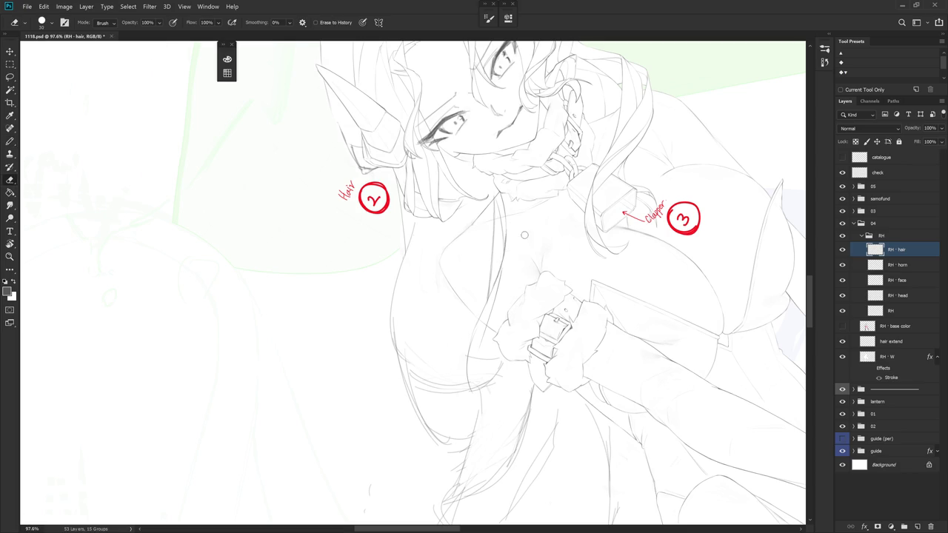
key(b)
- Darken and redraw the vertical strand line running down the chest
drag(507, 248, 493, 217)
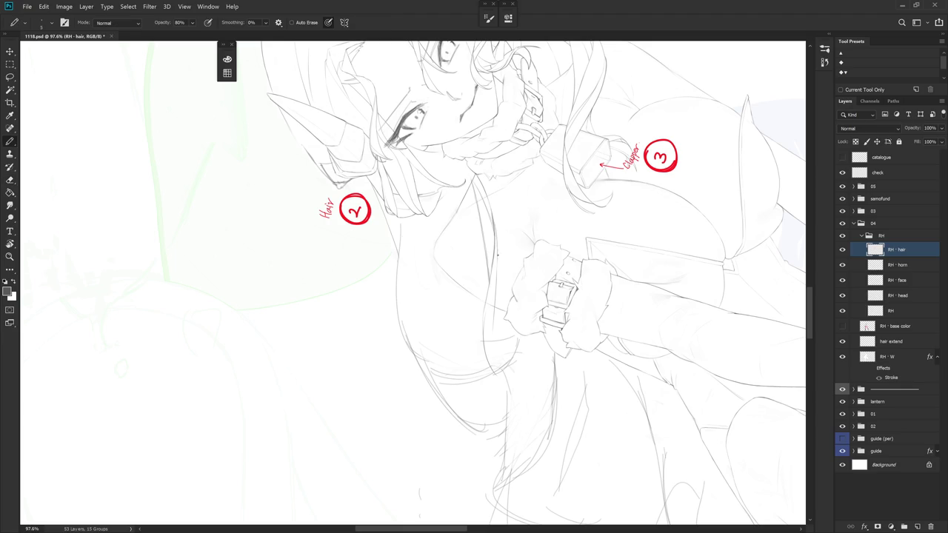
drag(496, 273, 486, 323)
key(ctrl+z)
mouse_move(496, 271)
mouse_down()
mouse_move(494, 382)
mouse_move(511, 429)
mouse_move(479, 482)
mouse_up()
key(r)
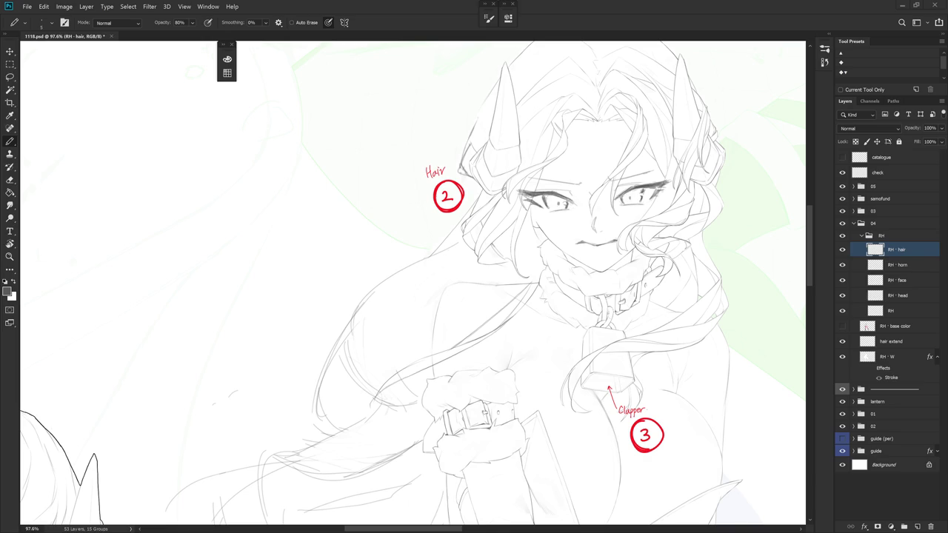
- Draw a short dark strand and a faint short strand in the hair near the collar
drag(677, 318, 660, 276)
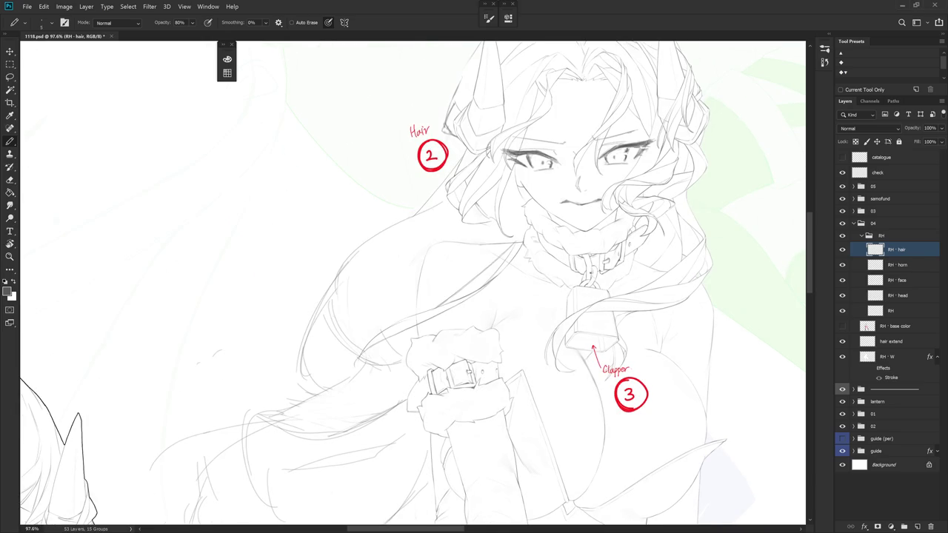
scroll(530, 278, up, 1)
scroll(509, 296, up, 1)
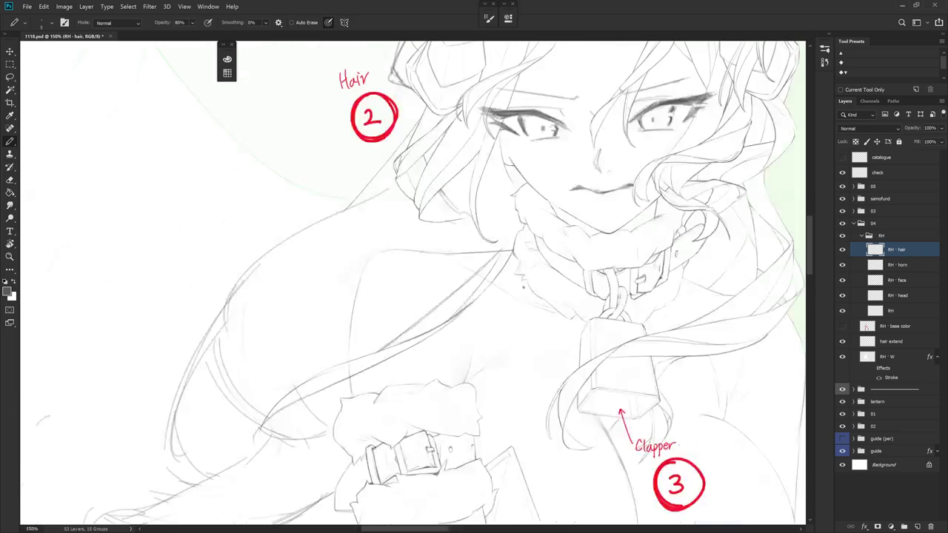
key(r)
drag(522, 296, 434, 279)
key(e)
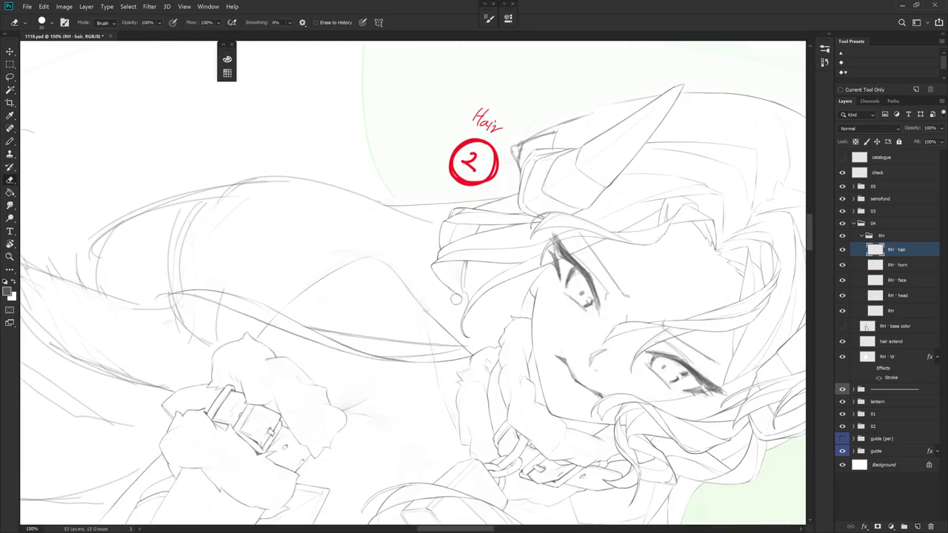
key(r)
key(Escape)
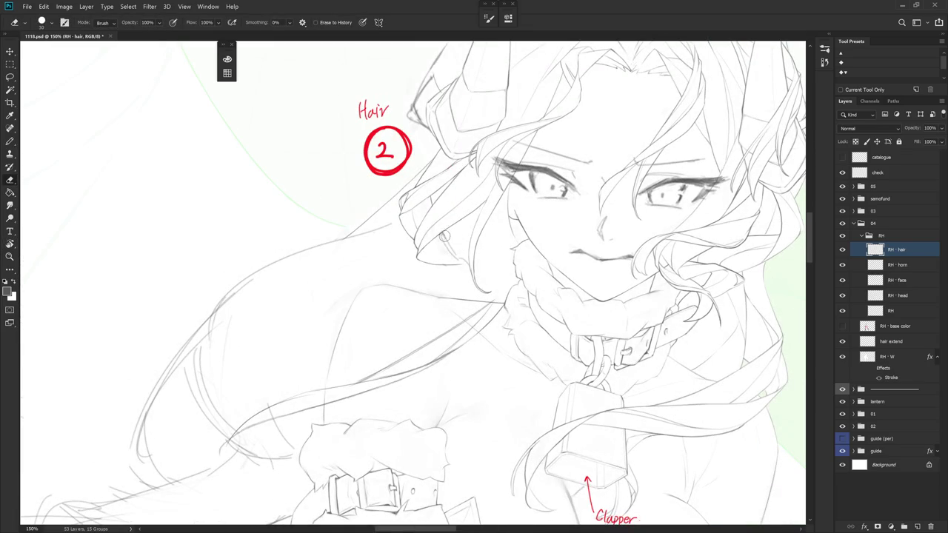
key(r)
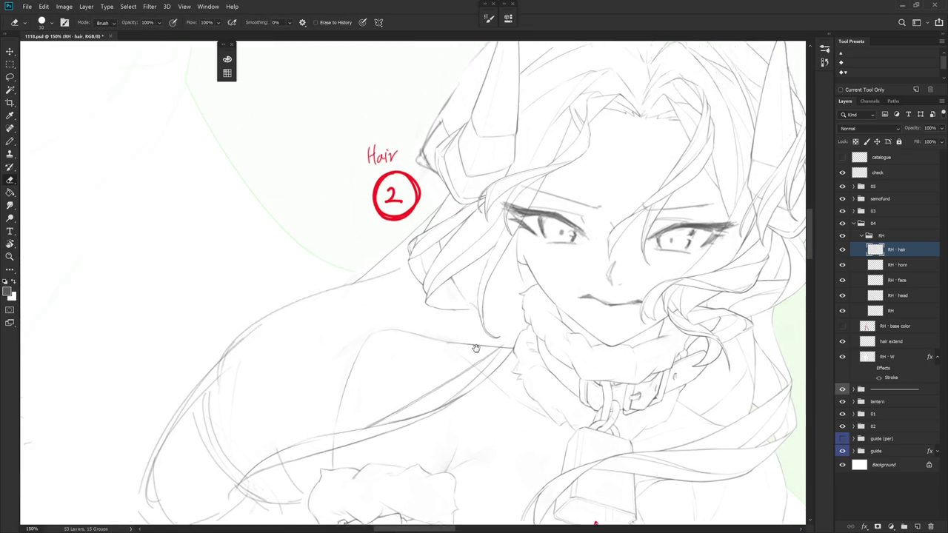
drag(458, 255, 514, 242)
key(b)
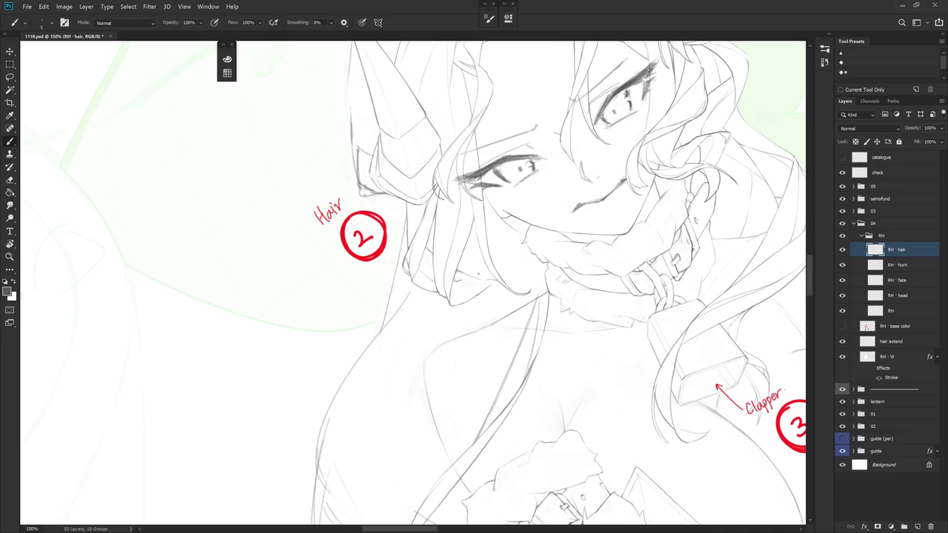
drag(460, 275, 479, 283)
drag(508, 267, 538, 266)
- Erase at a rotated angle, then add a short stroke to the hair lines by the collar
drag(496, 261, 456, 224)
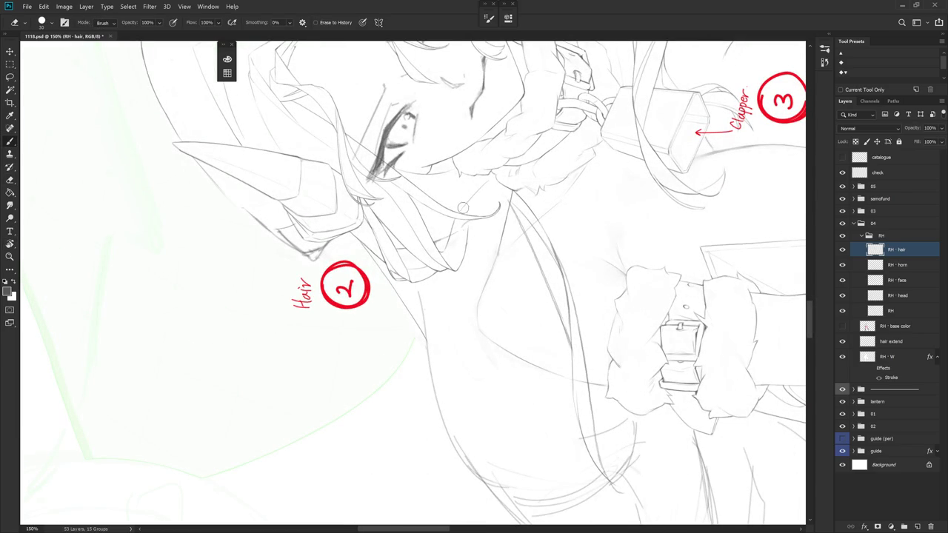
drag(456, 224, 496, 260)
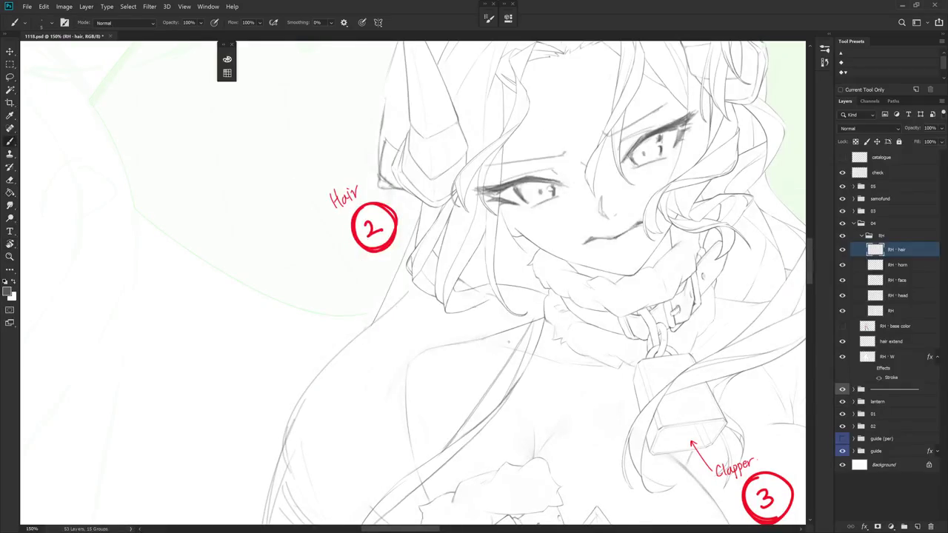
key(e)
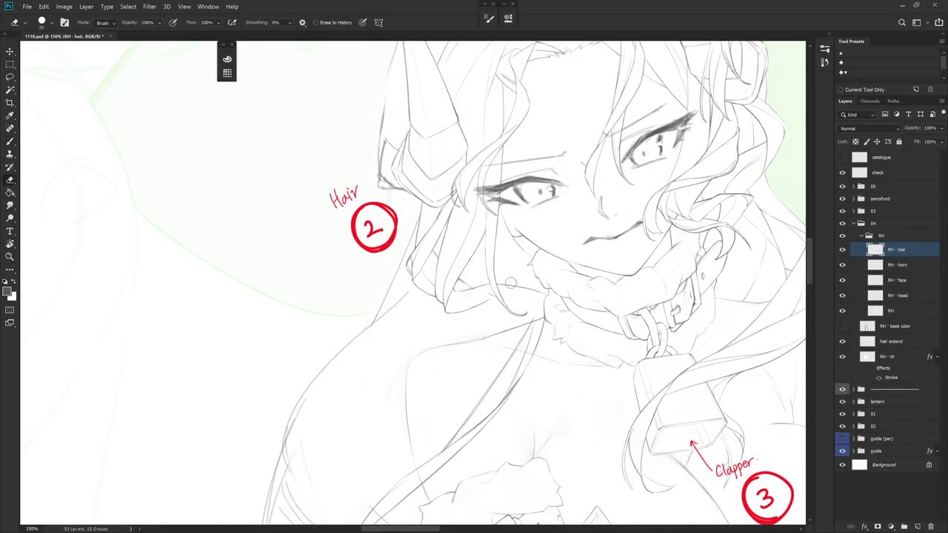
drag(476, 292, 462, 289)
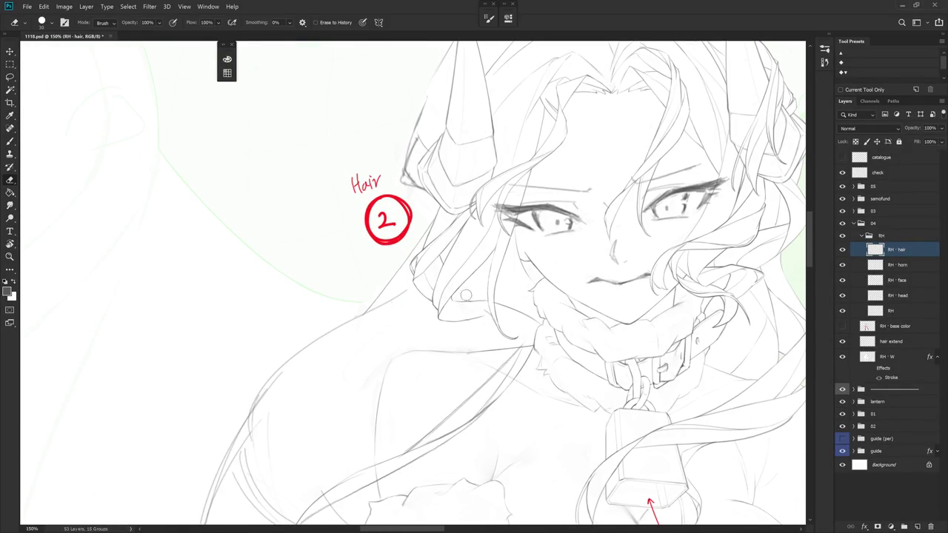
key(r)
mouse_move(465, 296)
mouse_down()
mouse_move(462, 311)
mouse_move(455, 254)
mouse_up()
key(b)
key(r)
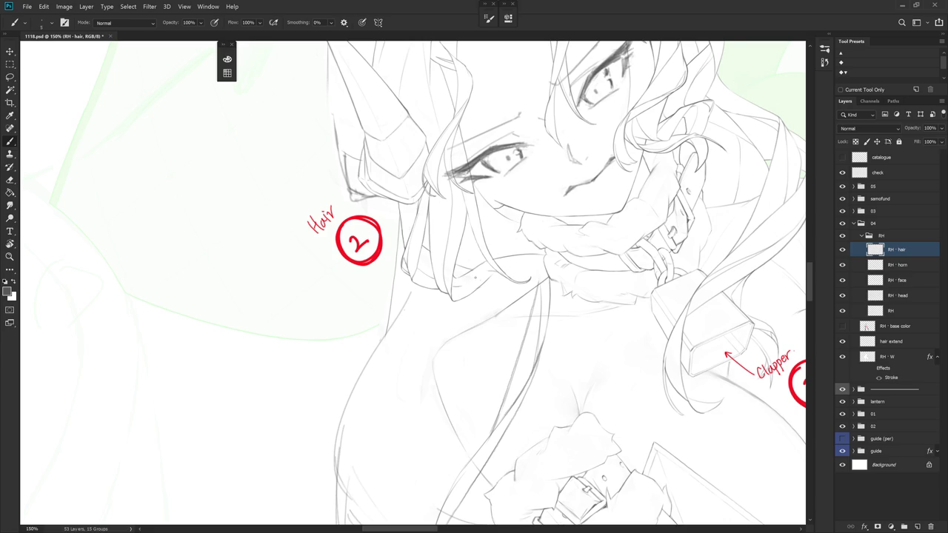
drag(468, 284, 487, 275)
- Refine the small curled hair tip beside the collar, then level the canvas upright
key(e)
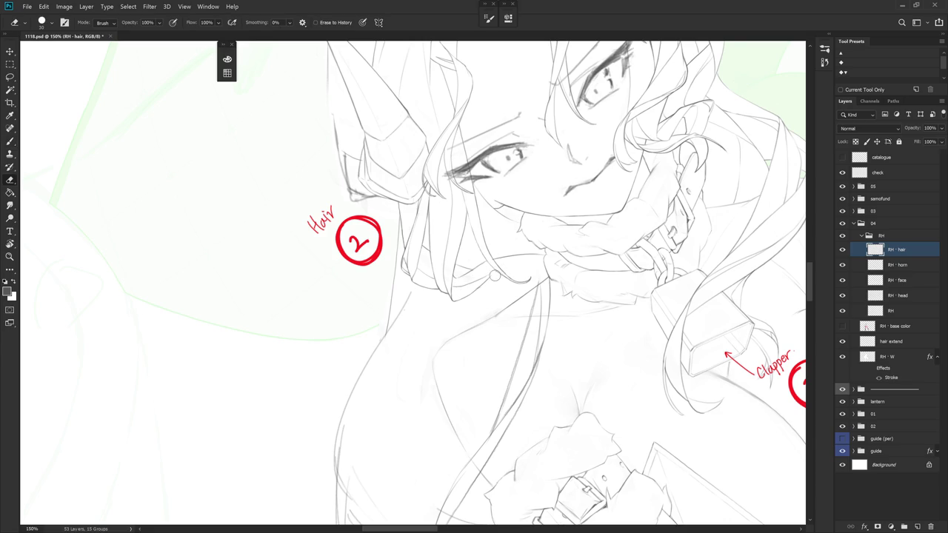
key(b)
key(e)
key(b)
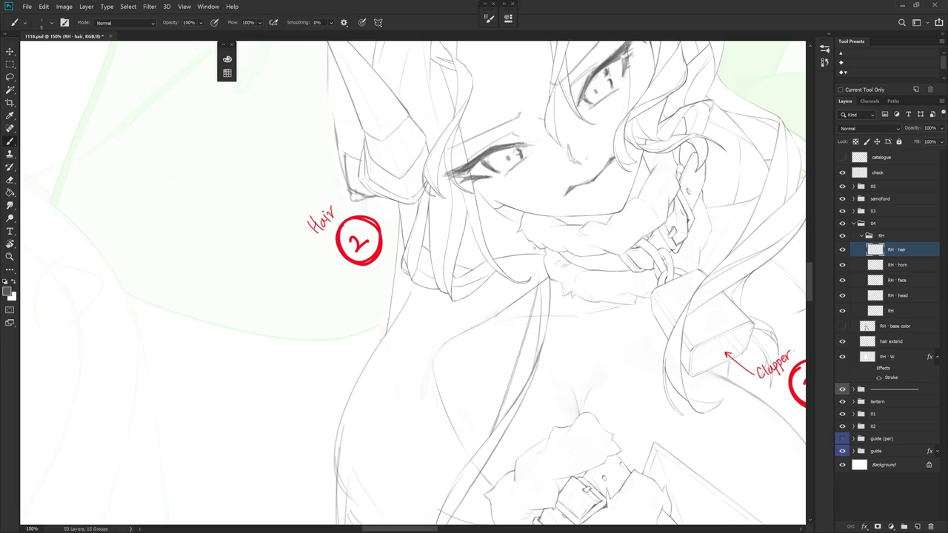
mouse_move(524, 285)
mouse_down()
mouse_move(494, 334)
mouse_move(466, 267)
mouse_up()
key(r)
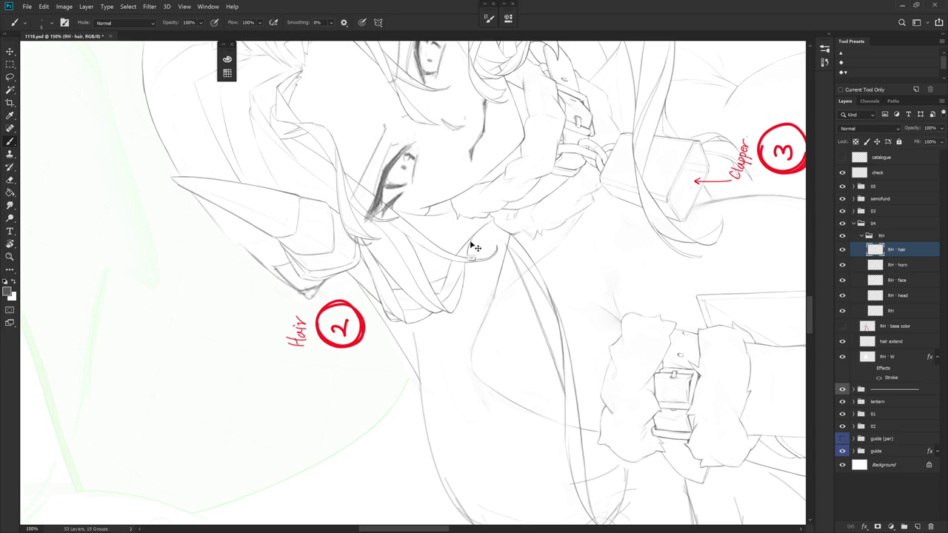
key(r)
mouse_move(506, 365)
mouse_down()
mouse_move(513, 324)
mouse_move(435, 319)
mouse_up()
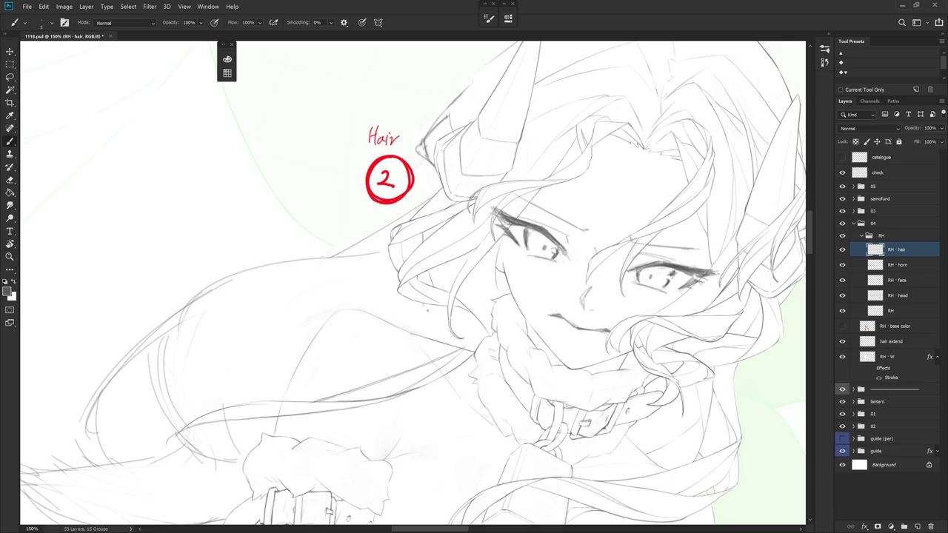
- Draw a short hair strand beside the face, redrawing the misplaced first stroke
drag(427, 310, 440, 342)
key(ctrl+z)
drag(422, 300, 436, 334)
key(r)
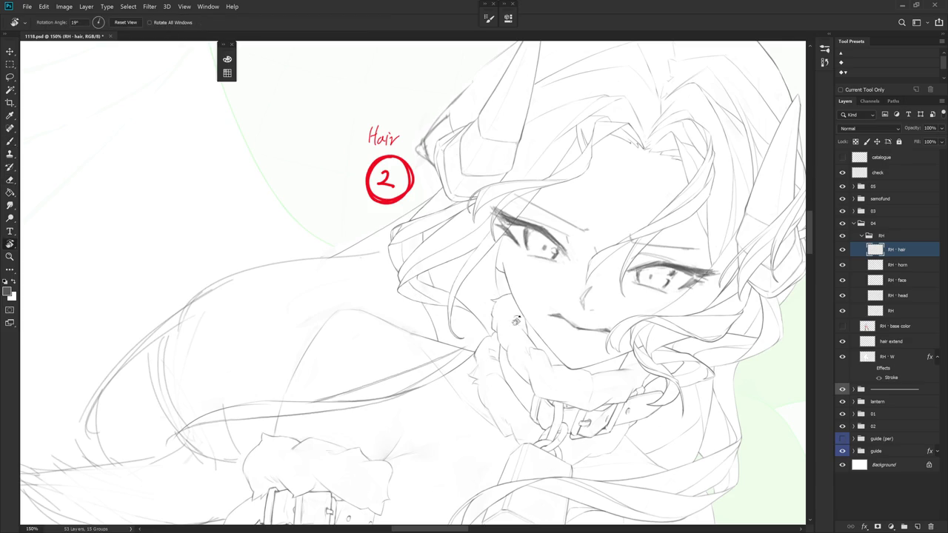
drag(420, 300, 445, 291)
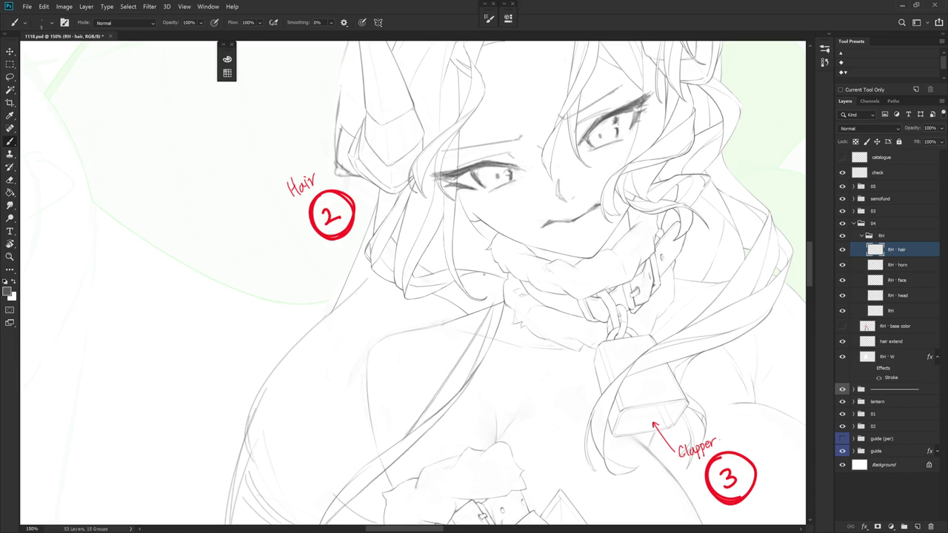
- Try a strand stroke near the clapper, undo it, and turn the canvas upright with the face centred
mouse_move(484, 272)
mouse_down()
mouse_move(496, 307)
mouse_move(511, 265)
mouse_up()
key(ctrl+z)
key(ctrl+z)
key(r)
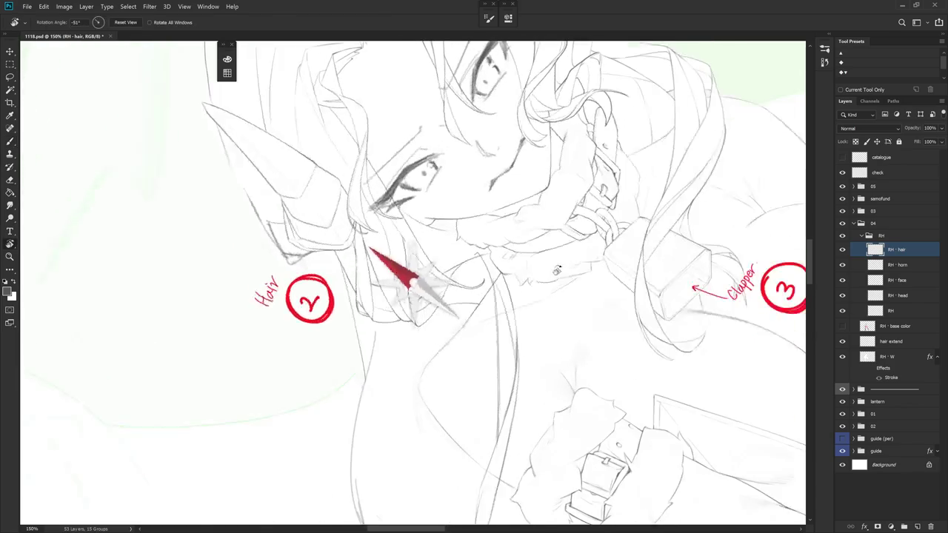
key(r)
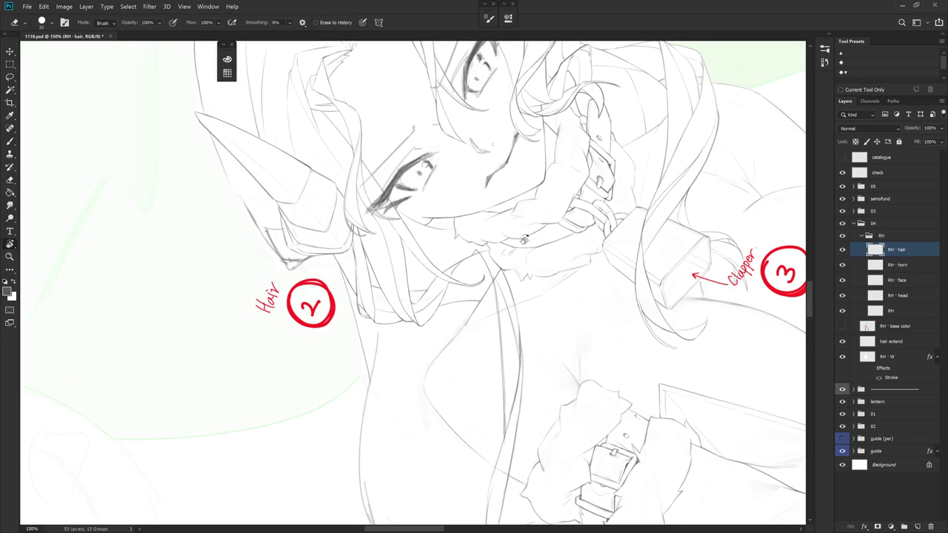
drag(477, 249, 349, 228)
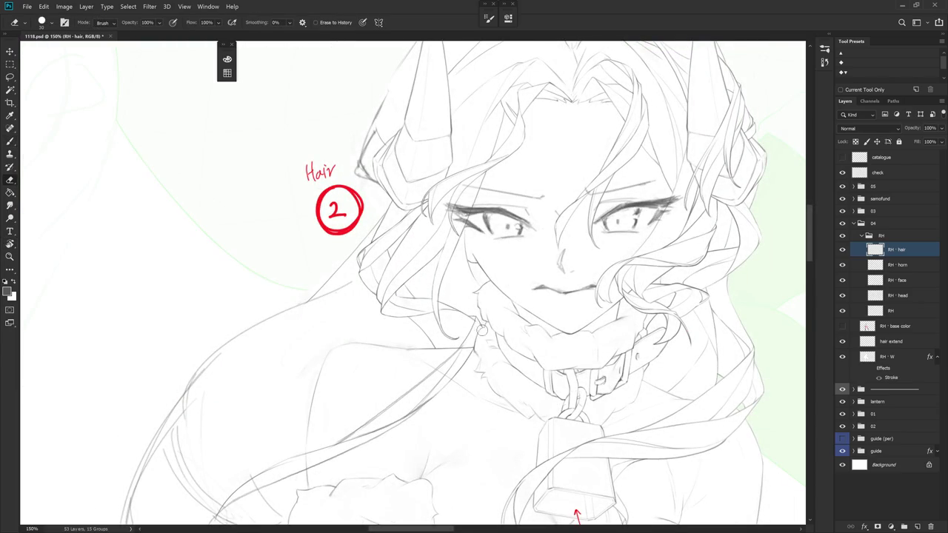
mouse_move(519, 311)
mouse_down()
mouse_move(563, 244)
mouse_move(545, 348)
mouse_up()
- Erase stray lines, add a short strand below the collar, and zoom out to the upper body
key(e)
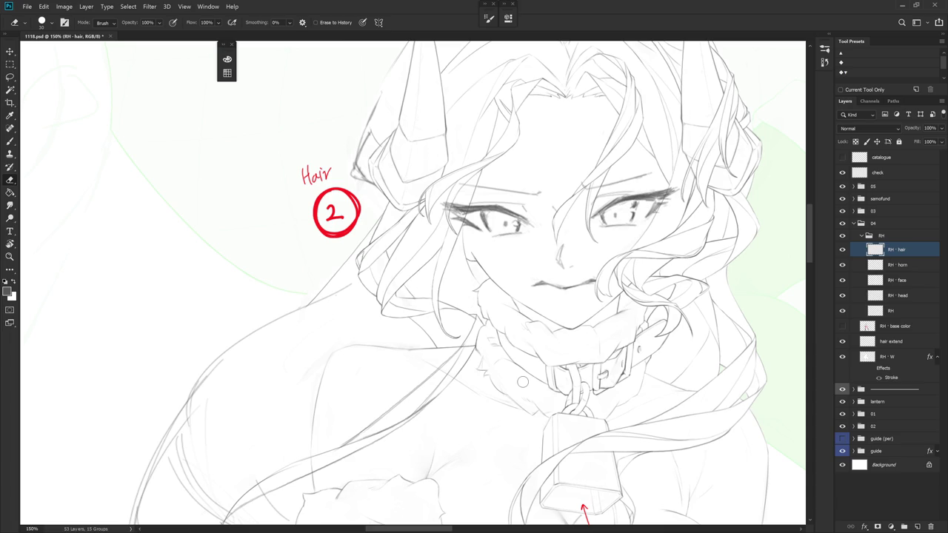
key(b)
key(e)
key(b)
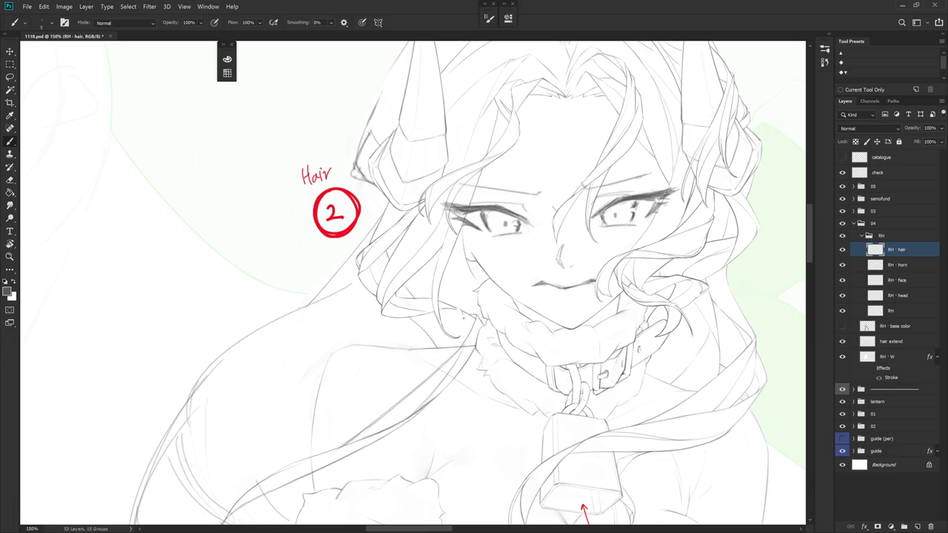
mouse_move(465, 317)
mouse_down()
mouse_move(465, 334)
mouse_move(449, 331)
mouse_up()
key(r)
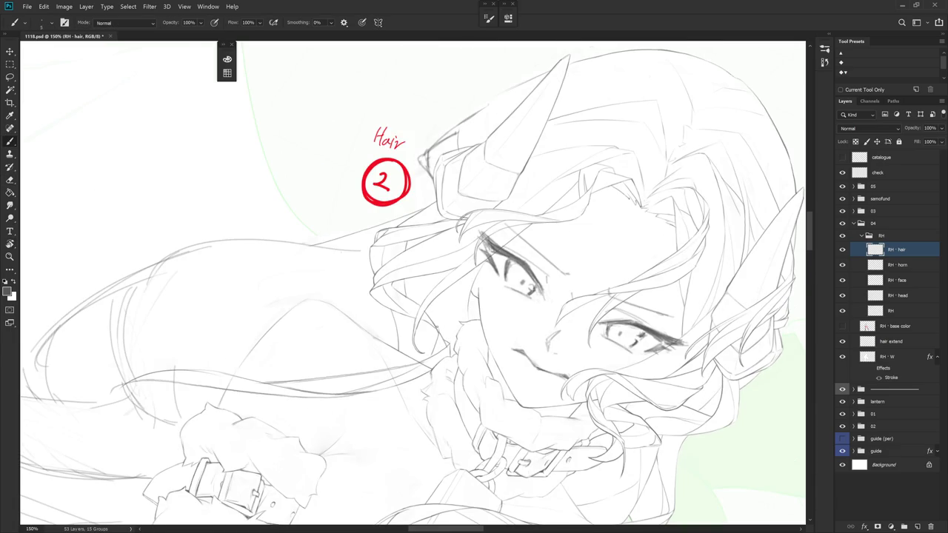
key(e)
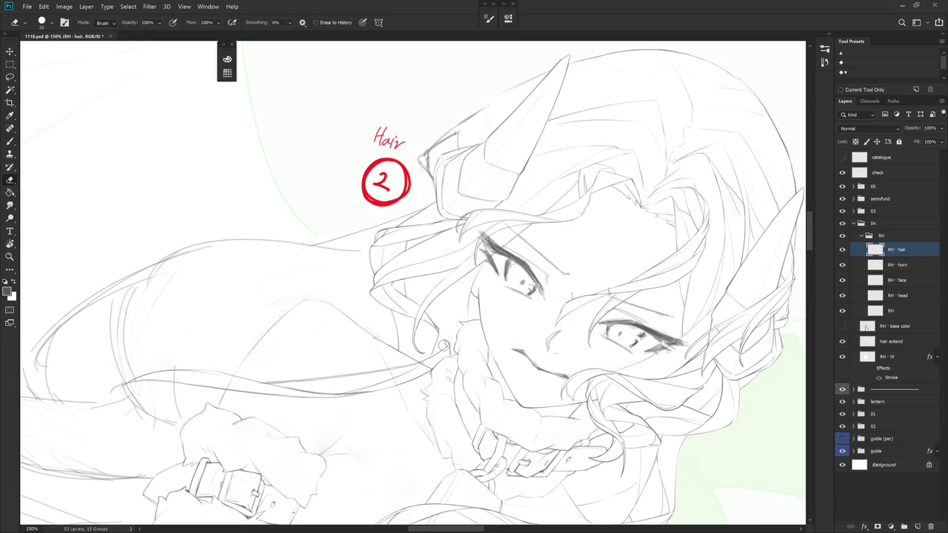
key(b)
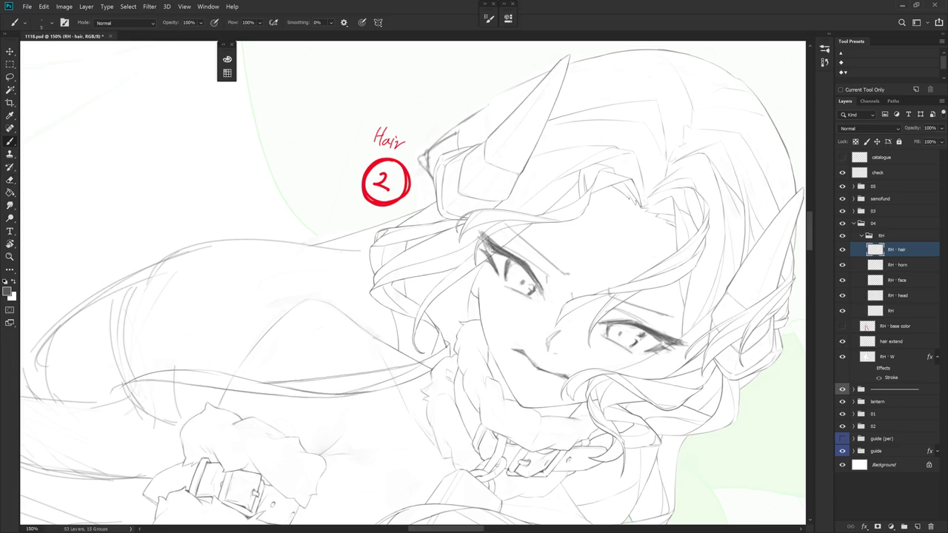
key(e)
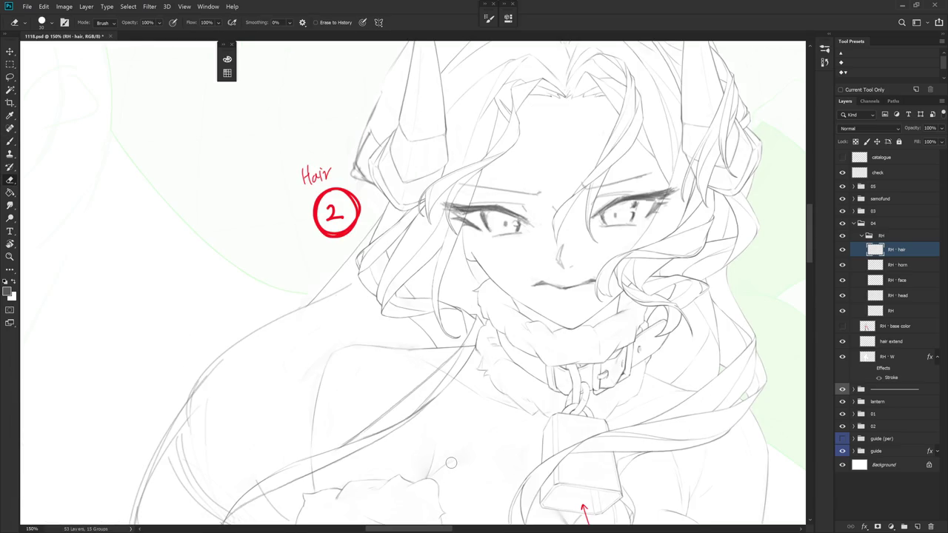
drag(451, 463, 485, 346)
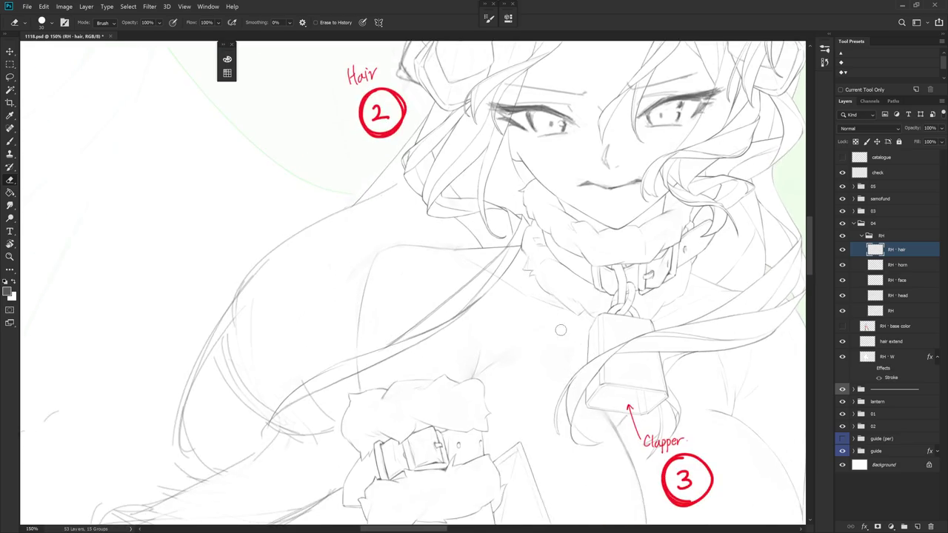
scroll(485, 346, down, 3)
- Rotate the drawing about 25° and zoom to 177% on the chest
key(r)
drag(592, 311, 563, 348)
key(b)
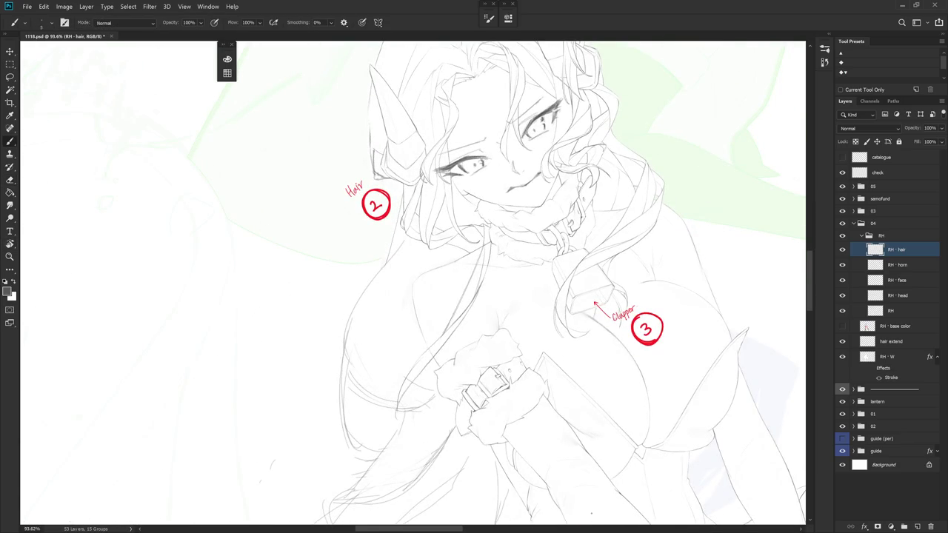
mouse_move(563, 296)
mouse_down()
mouse_move(519, 281)
mouse_move(519, 245)
mouse_up()
key(r)
key(b)
scroll(447, 248, up, 3)
key(e)
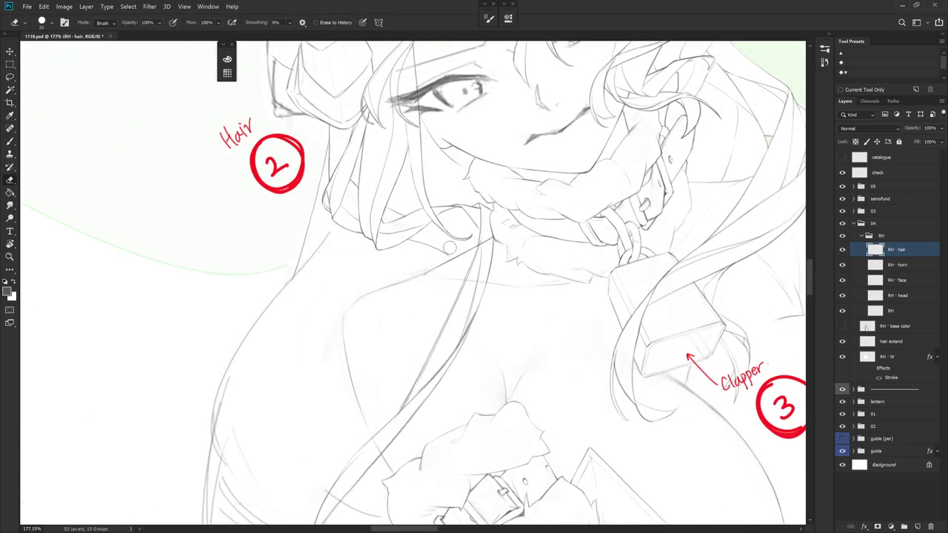
key(b)
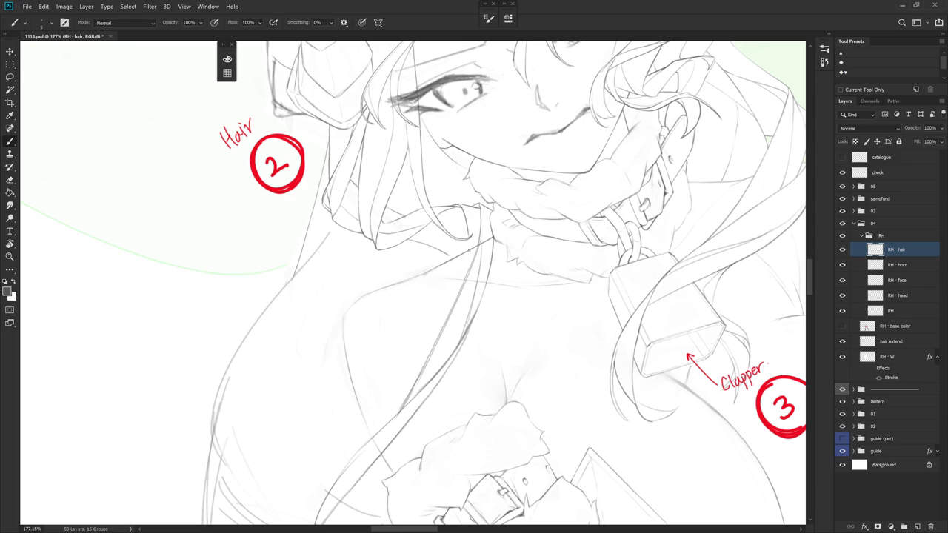
- Add short strokes down the hair strand near the clapper, erasing where needed
drag(468, 239, 472, 263)
drag(515, 318, 447, 190)
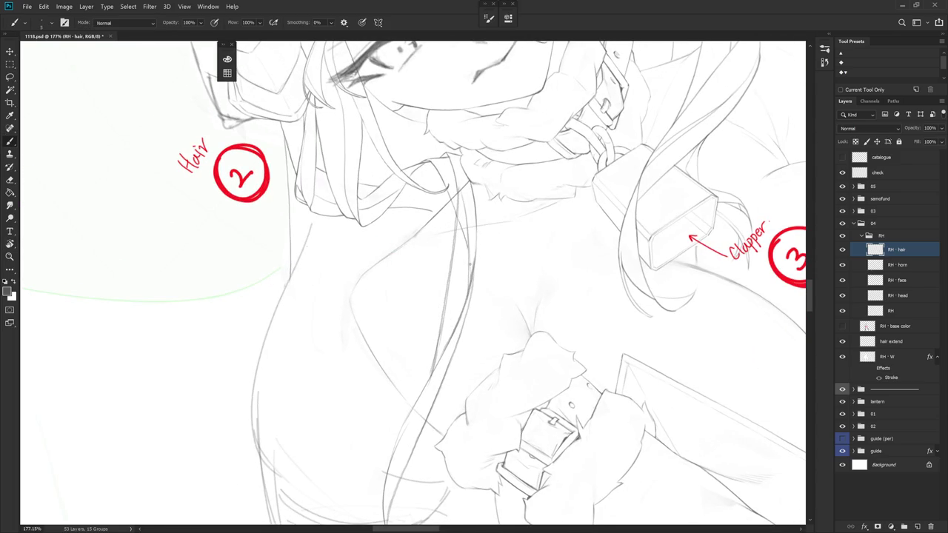
drag(462, 231, 468, 255)
key(e)
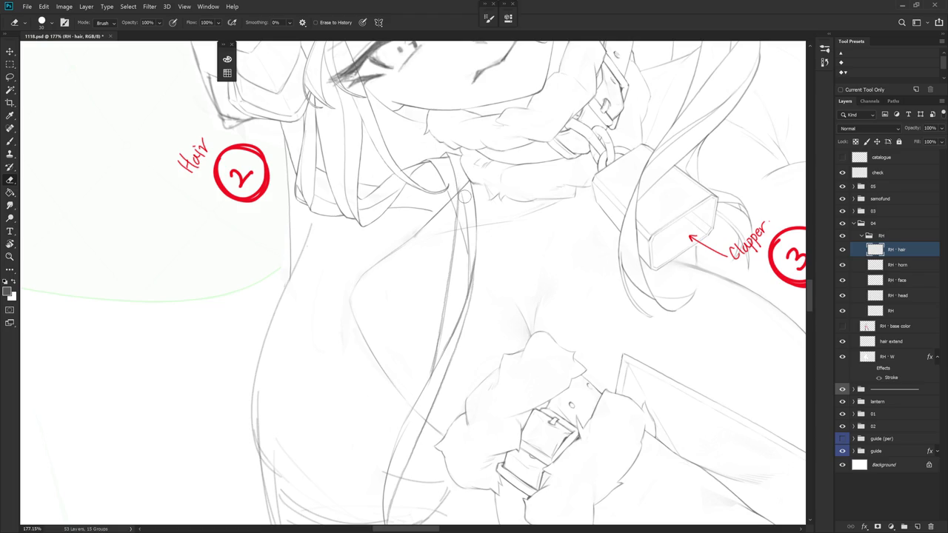
key(r)
mouse_move(460, 168)
mouse_down()
mouse_move(437, 165)
mouse_move(451, 348)
mouse_up()
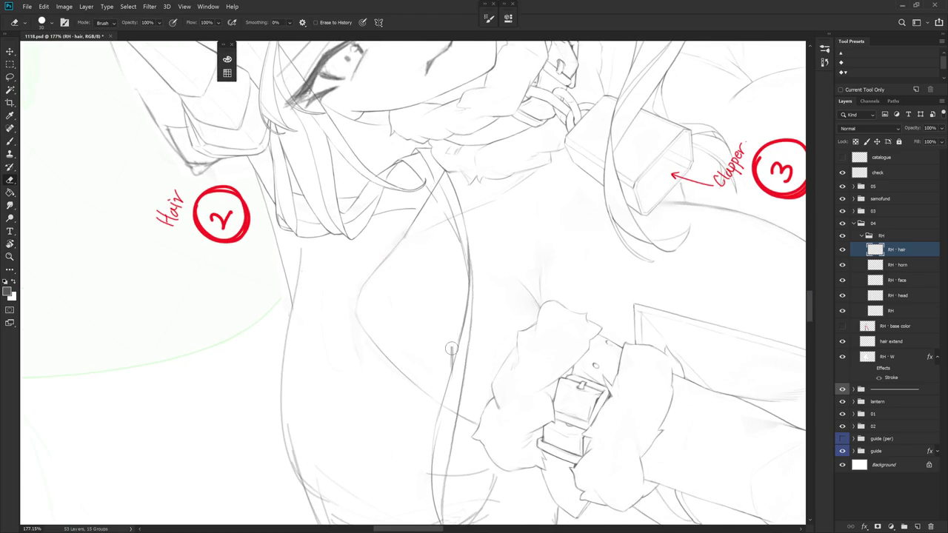
key(b)
- Draw two thin strand lines down the chest, redrawing the first one
drag(438, 180, 456, 353)
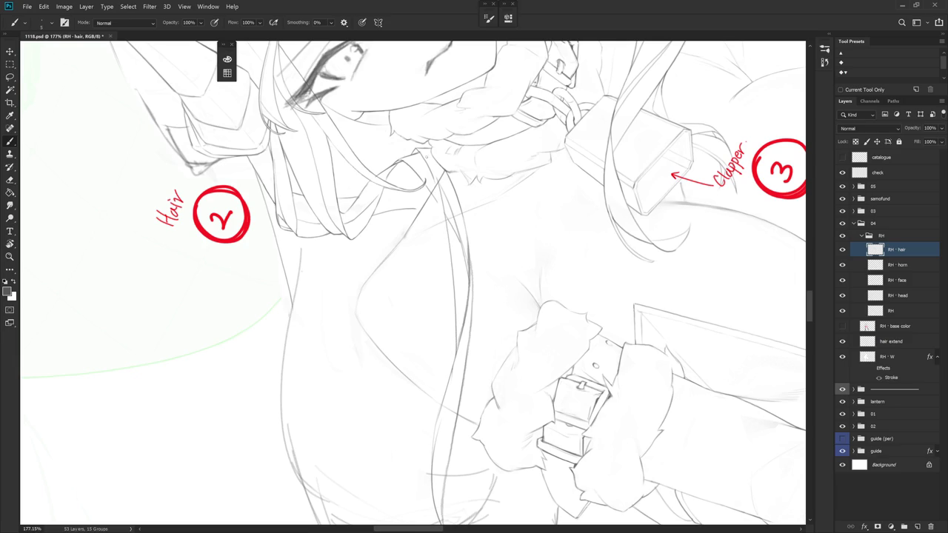
mouse_move(440, 188)
mouse_down()
mouse_move(406, 177)
mouse_move(471, 366)
mouse_up()
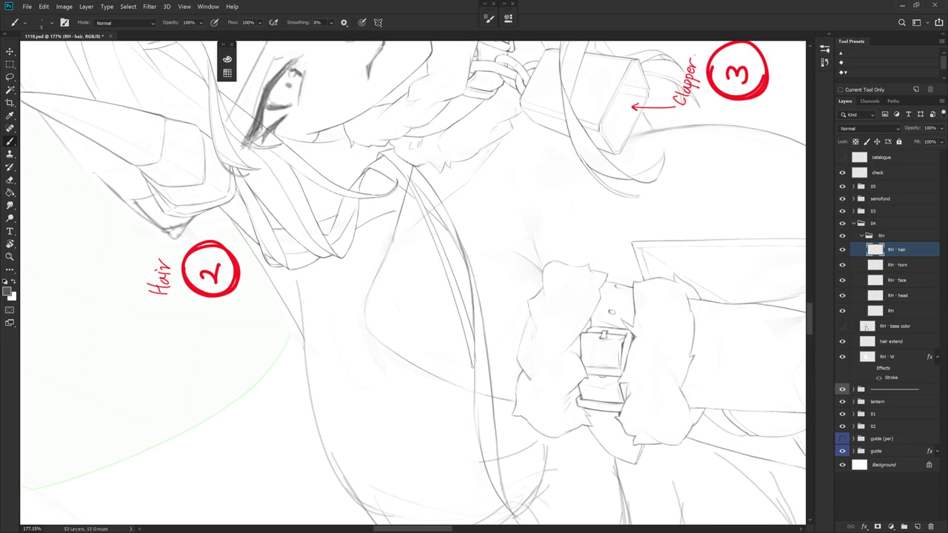
scroll(458, 221, down, 3)
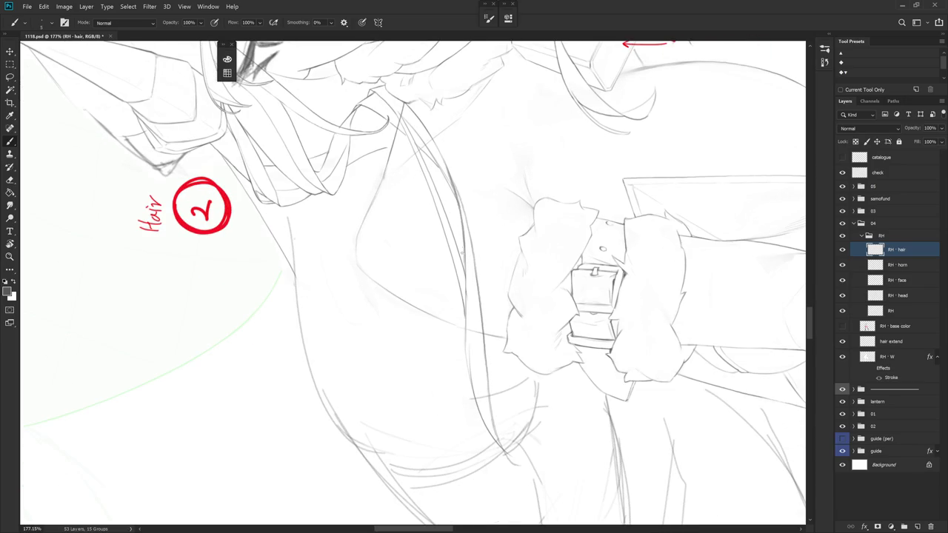
key(ctrl+z)
mouse_move(404, 127)
mouse_down()
mouse_move(463, 277)
mouse_move(576, 347)
mouse_move(525, 159)
mouse_up()
mouse_move(449, 127)
mouse_down()
mouse_move(458, 226)
mouse_move(451, 308)
mouse_up()
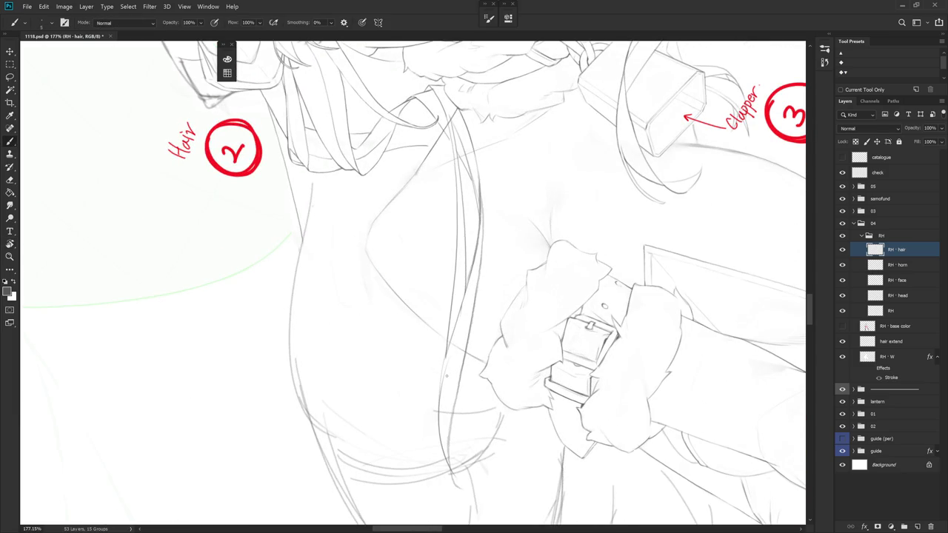
- Erase stray marks around the face, hair, belt and clapper, then zoom out
drag(268, 479, 537, 409)
key(e)
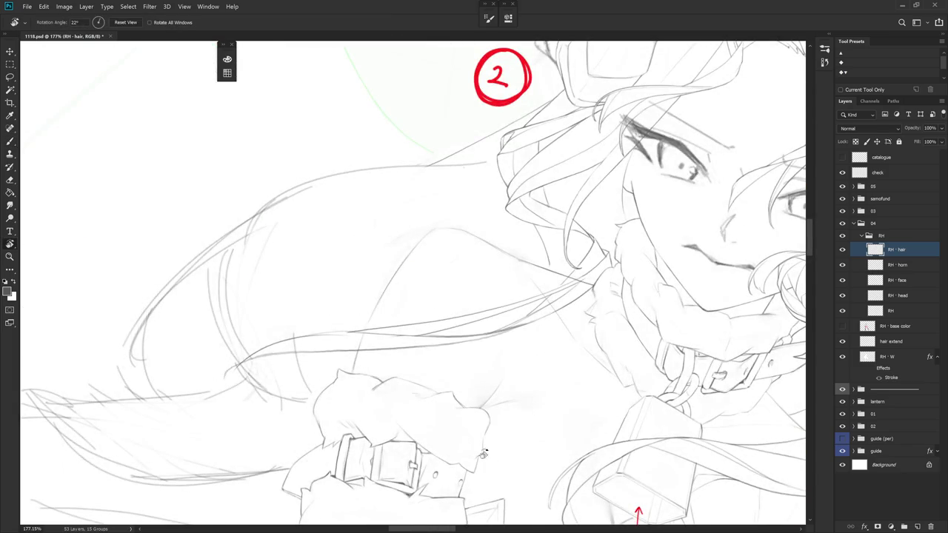
mouse_move(728, 274)
mouse_down()
mouse_move(451, 356)
mouse_move(695, 236)
mouse_up()
key(b)
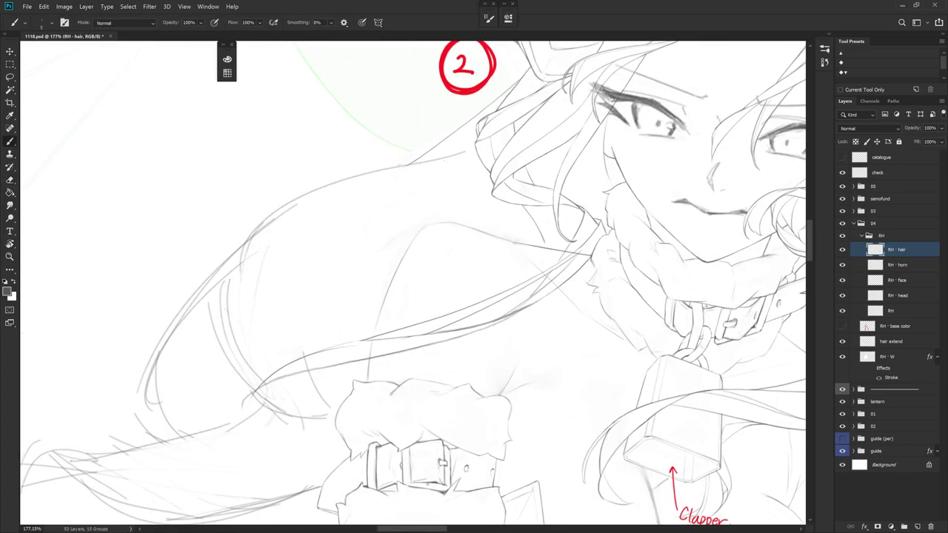
drag(415, 284, 563, 217)
key(e)
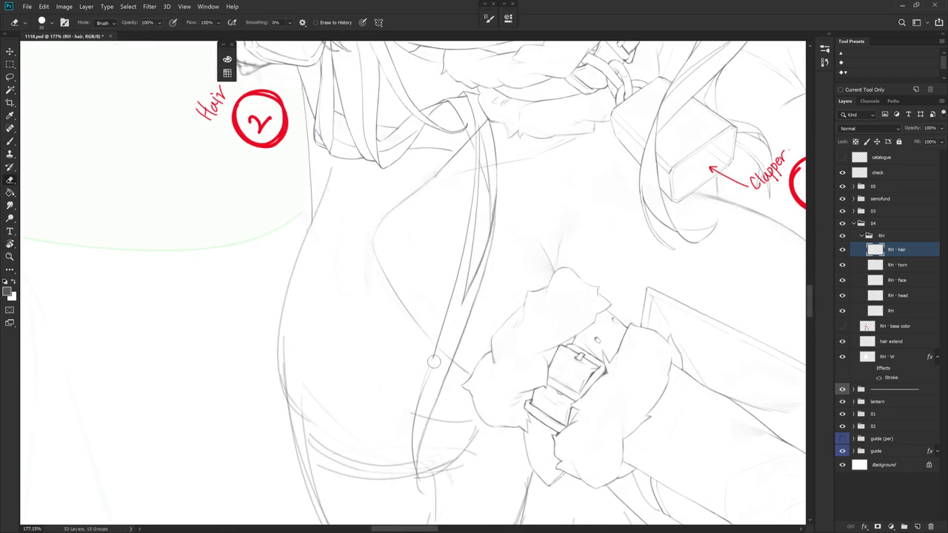
drag(476, 289, 493, 366)
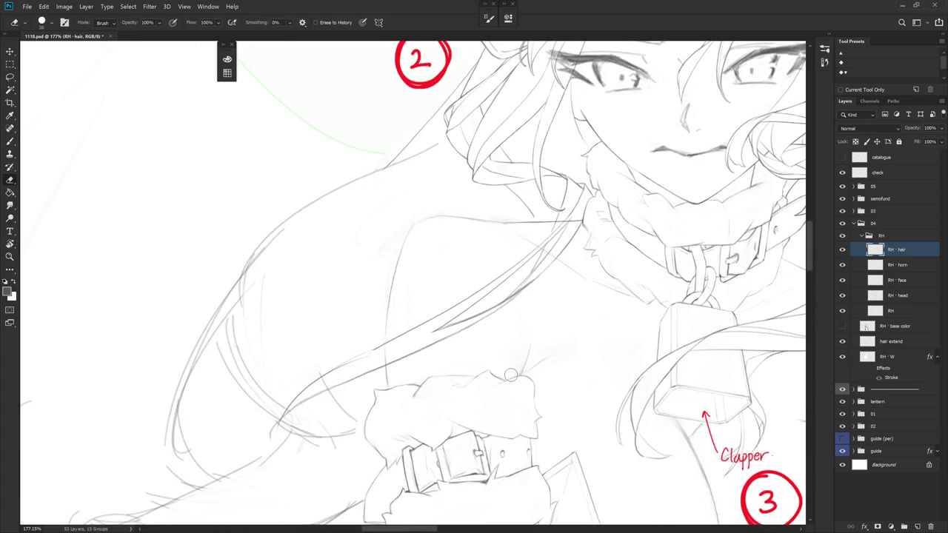
drag(540, 386, 566, 347)
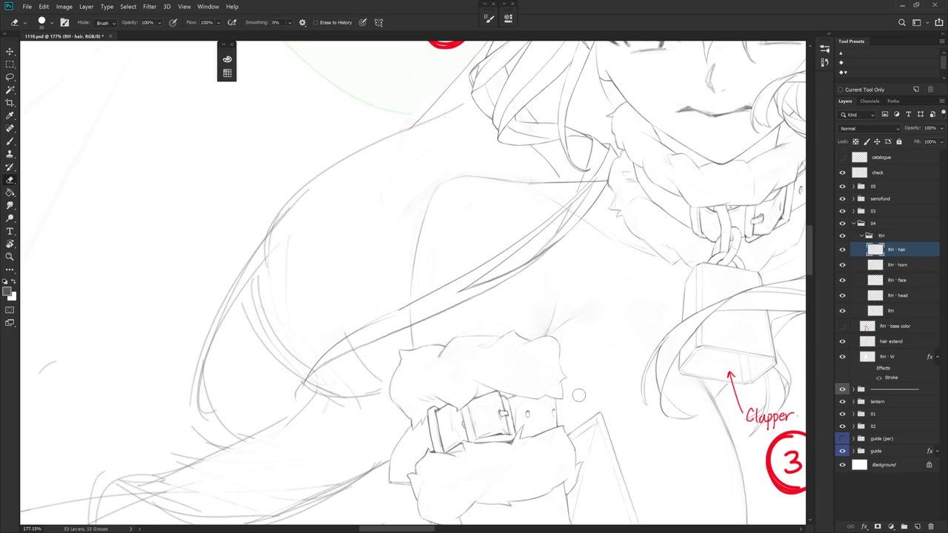
scroll(578, 394, down, 5)
key(b)
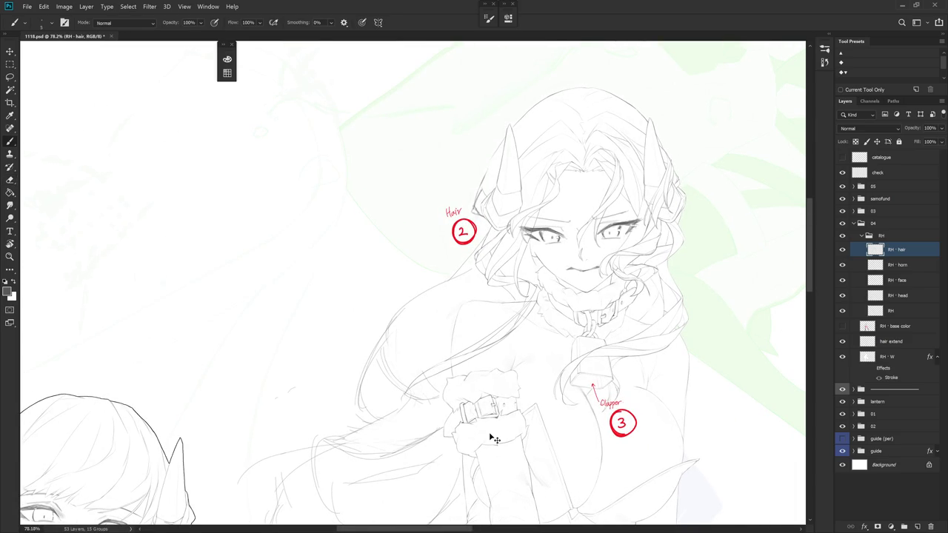
- Tilt the canvas and draw a darkened hair strand line down across the chest
scroll(538, 347, up, 3)
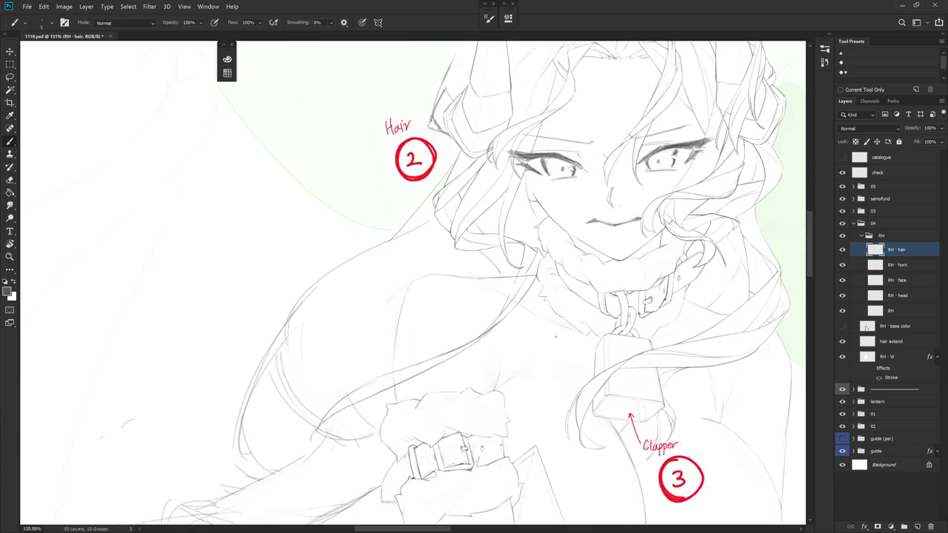
key(r)
drag(539, 395, 582, 345)
key(b)
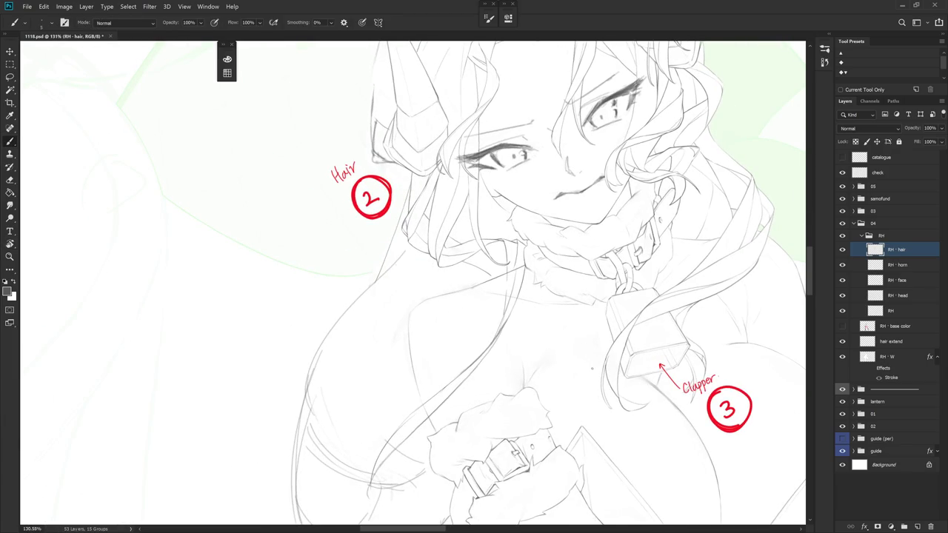
drag(542, 398, 563, 363)
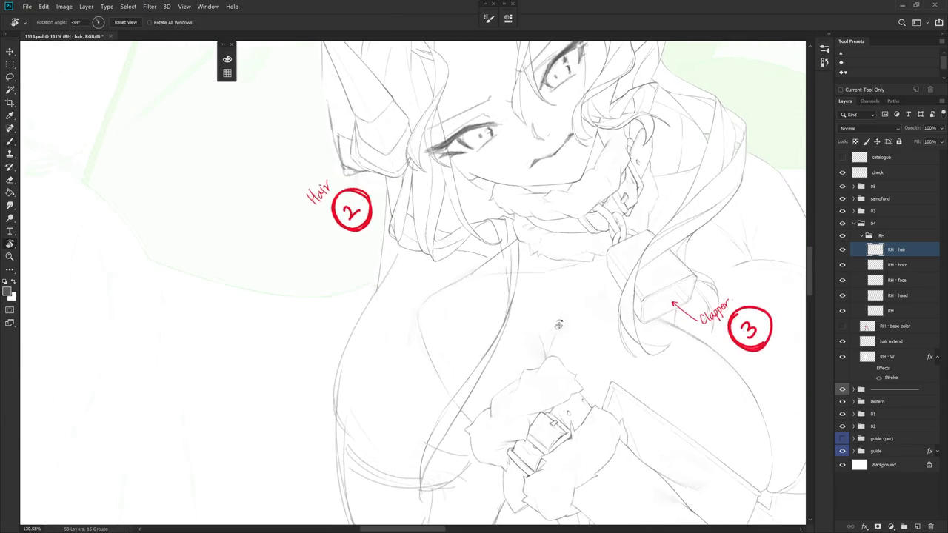
key(e)
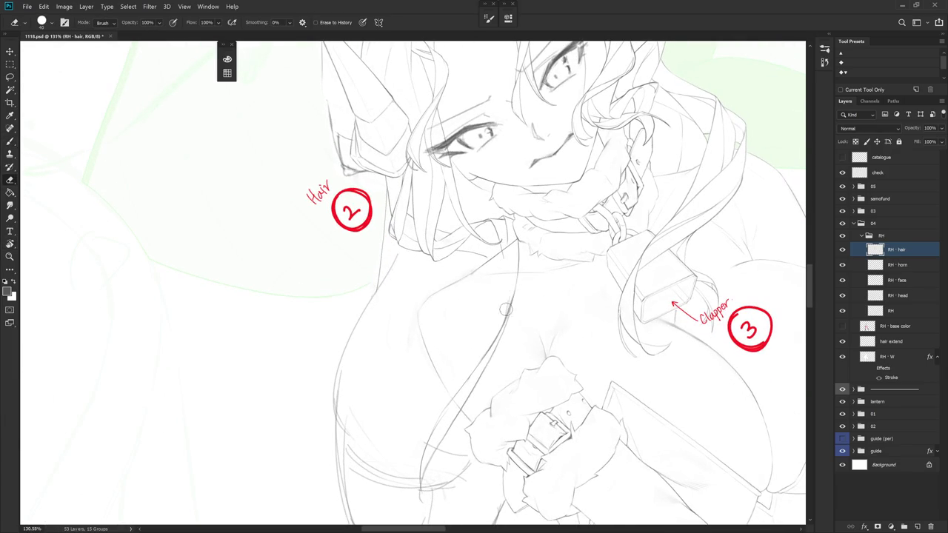
key(b)
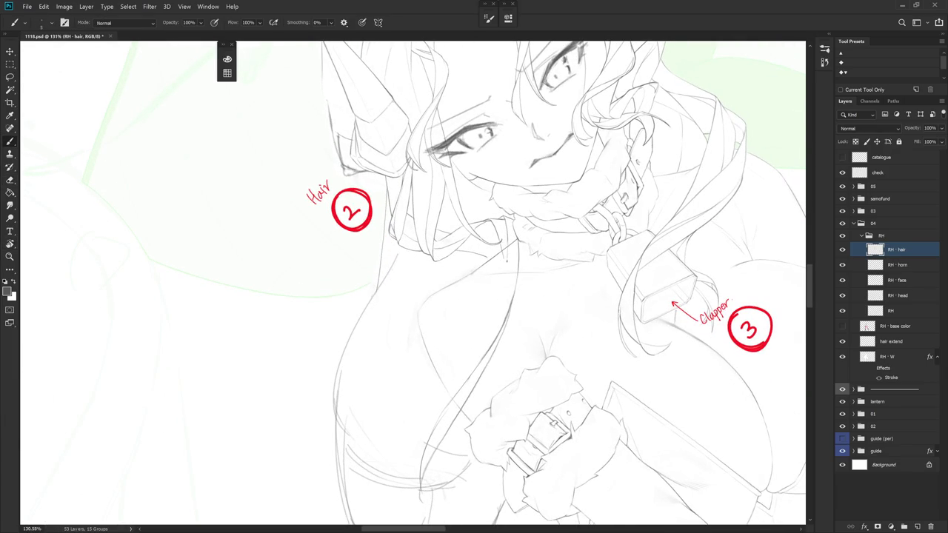
drag(508, 244, 448, 407)
drag(479, 336, 468, 373)
- Redo the lower chest stroke, extending the strand downward and adding a short line
drag(526, 300, 536, 220)
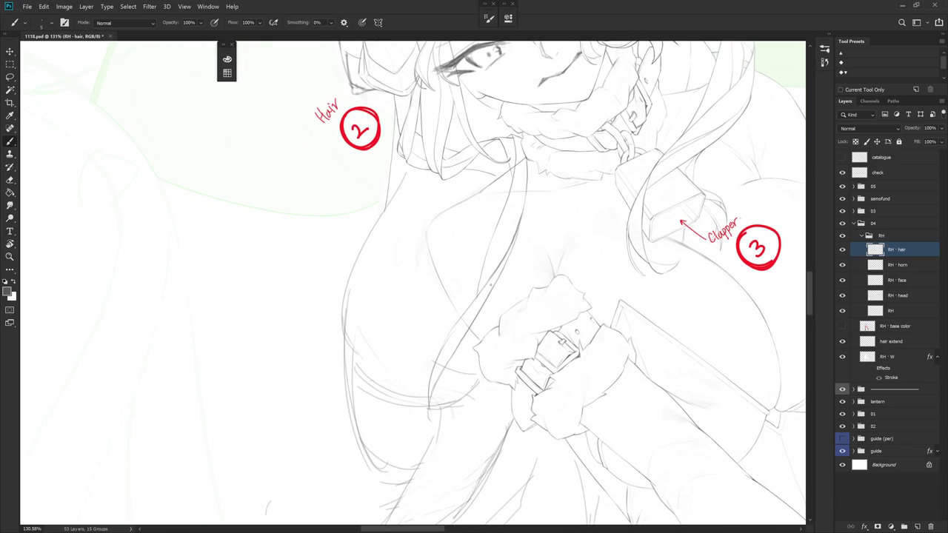
key(ctrl+z)
drag(493, 236, 474, 295)
drag(566, 247, 571, 290)
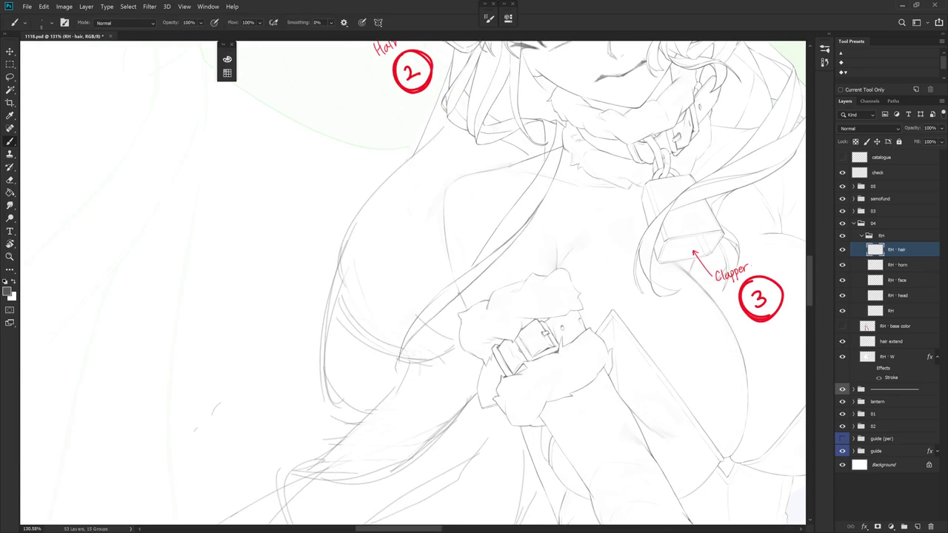
drag(449, 305, 435, 348)
- Add a mark beside the wrist cuff, retry a short chest strand, and re-orient the view
key(e)
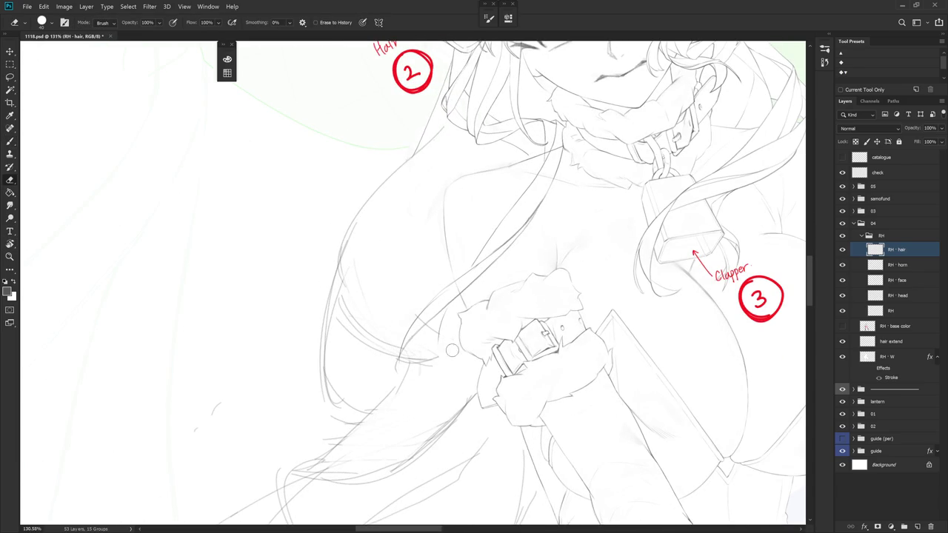
key(b)
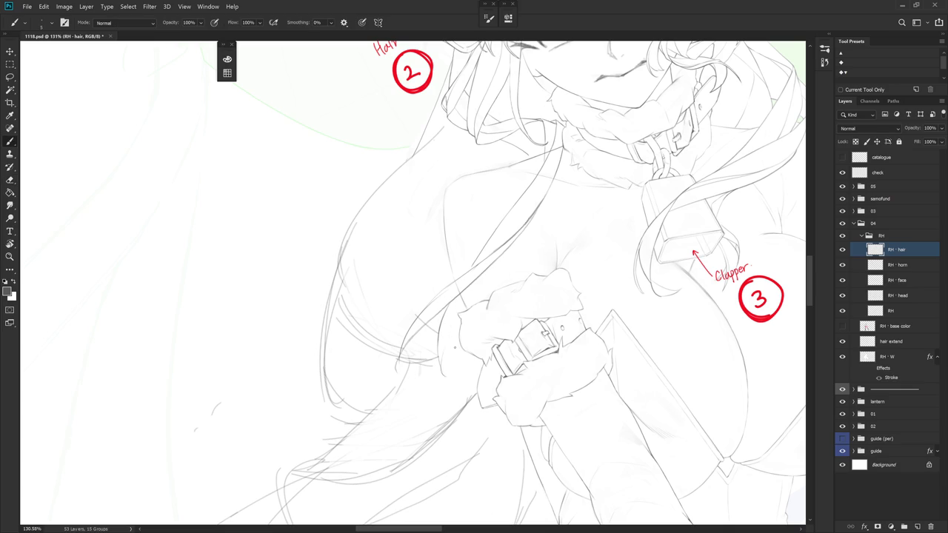
drag(448, 357, 475, 369)
mouse_move(483, 294)
mouse_down()
mouse_move(491, 267)
mouse_move(489, 276)
mouse_up()
key(ctrl+z)
drag(519, 356, 472, 459)
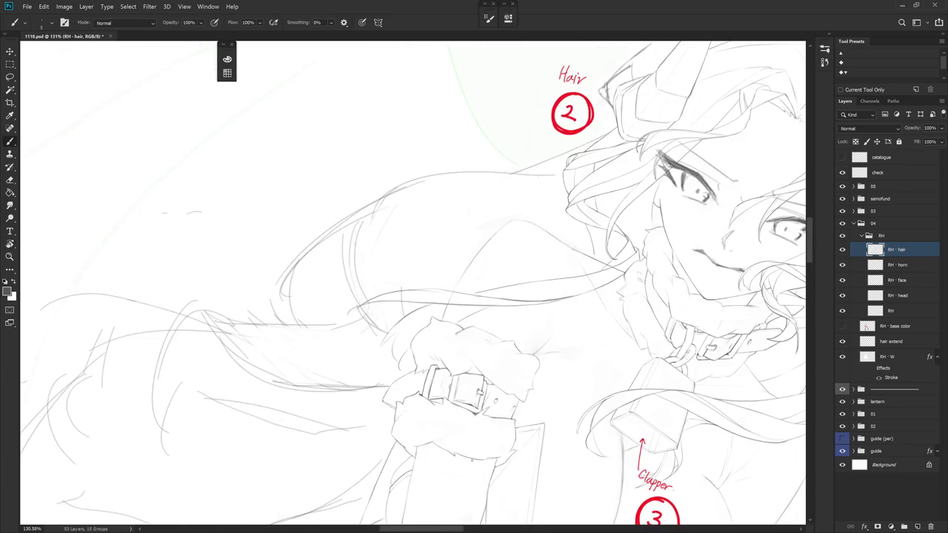
drag(472, 460, 471, 459)
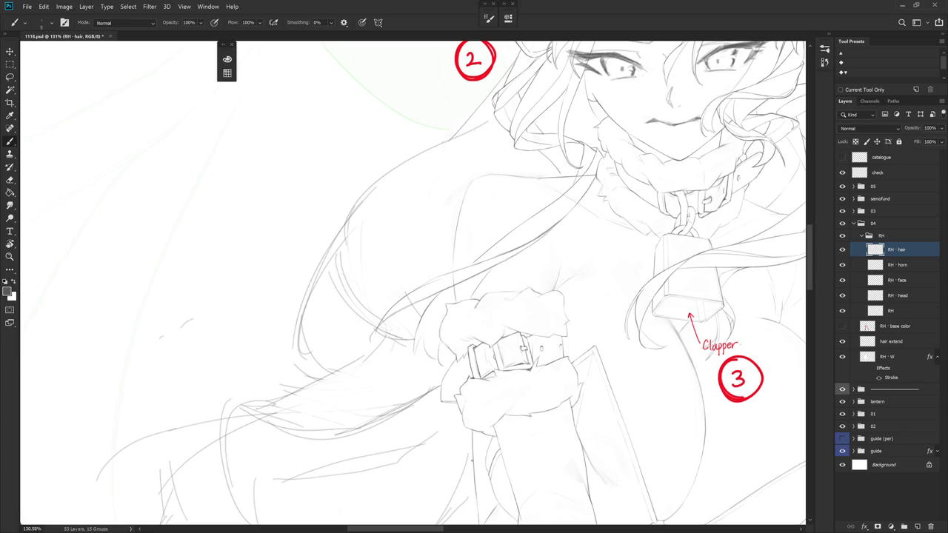
scroll(472, 460, down, 2)
scroll(508, 360, down, 2)
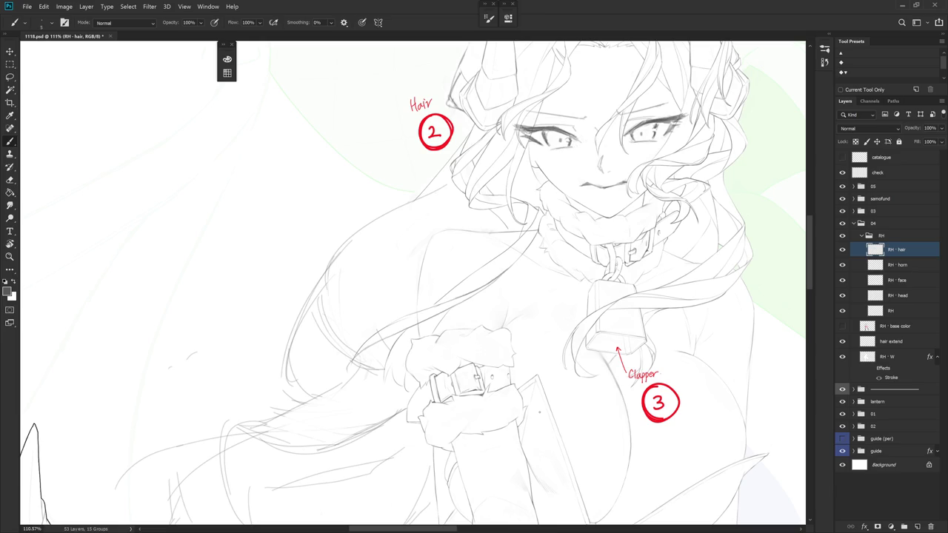
scroll(518, 177, up, 3)
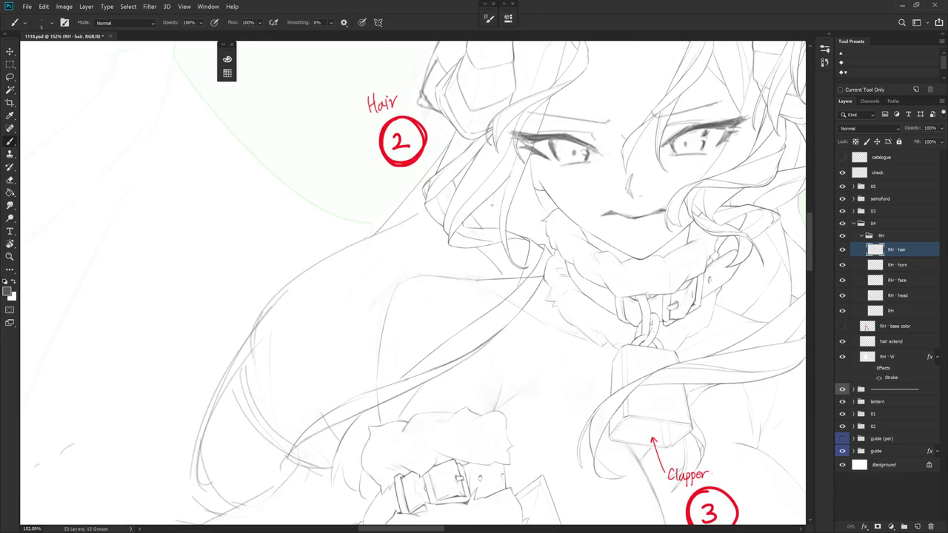
- Try a faint strand in the hair, undo it, and rotate the view around the face
drag(492, 205, 489, 228)
key(ctrl+z)
key(ctrl+z)
scroll(413, 283, up, 1)
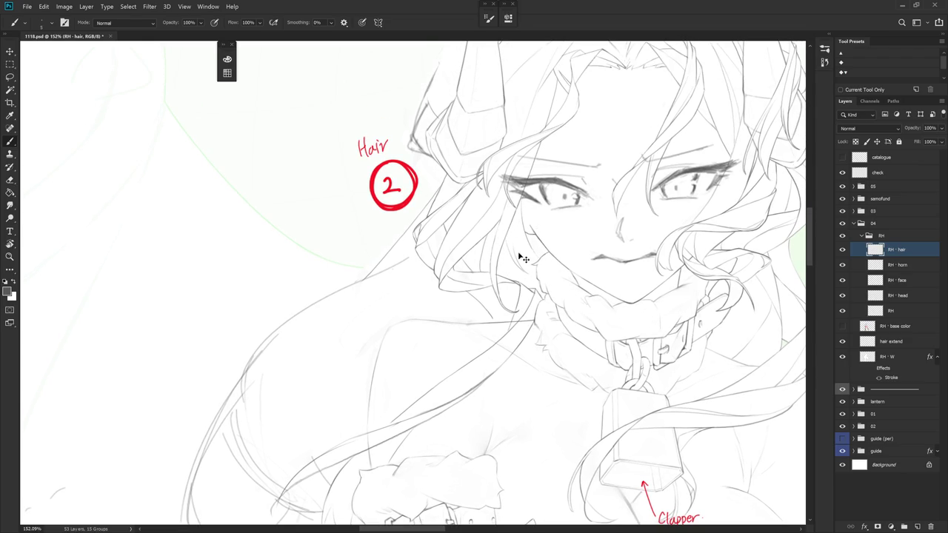
drag(511, 274, 519, 284)
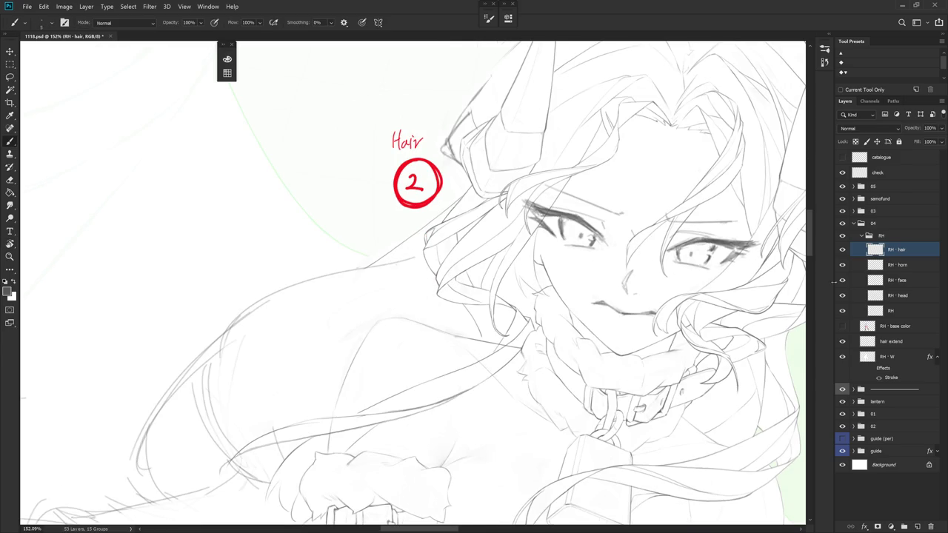
- Make the RH layer active and reposition the view of the face
click(909, 310)
key(e)
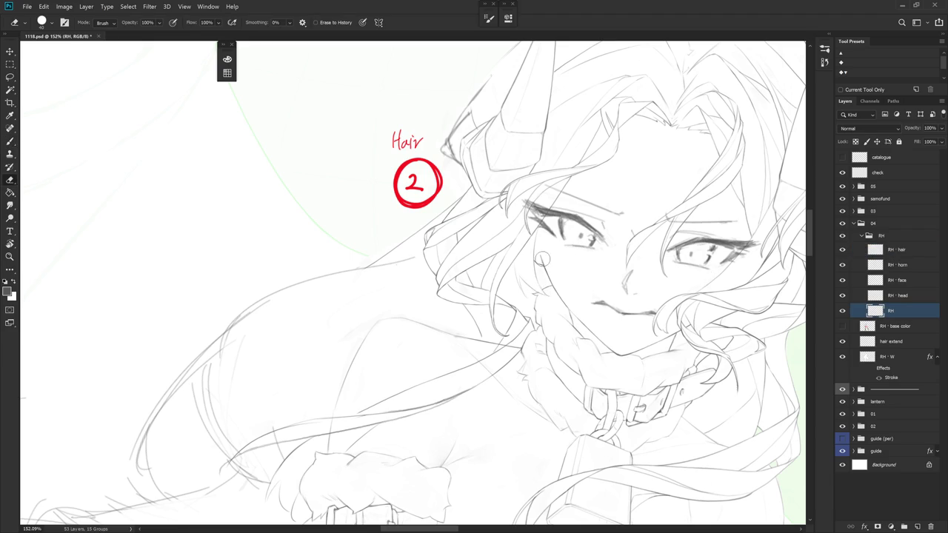
drag(543, 258, 617, 333)
key(b)
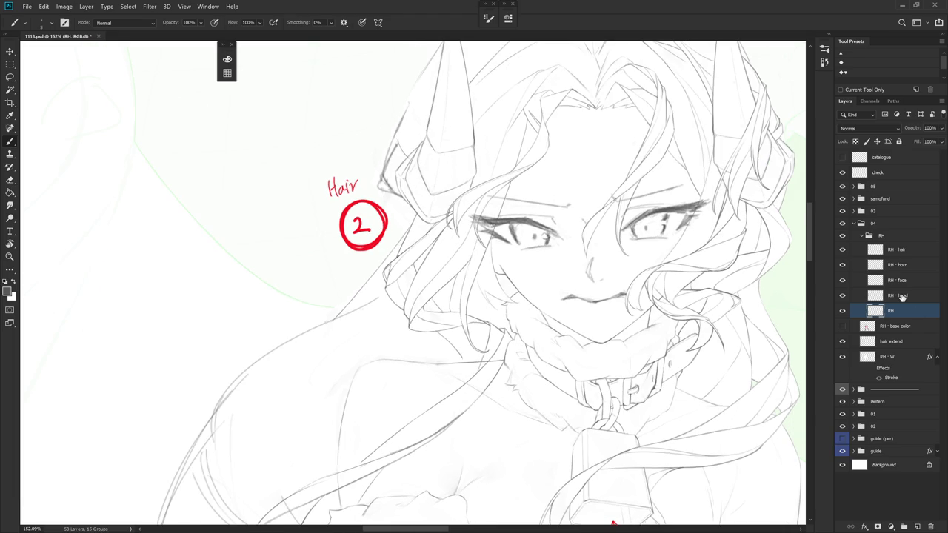
- Back on RH - hair, try and undo a strand near the left eye, then zoom out to 41.9%
click(913, 250)
drag(492, 235, 492, 265)
key(ctrl+z)
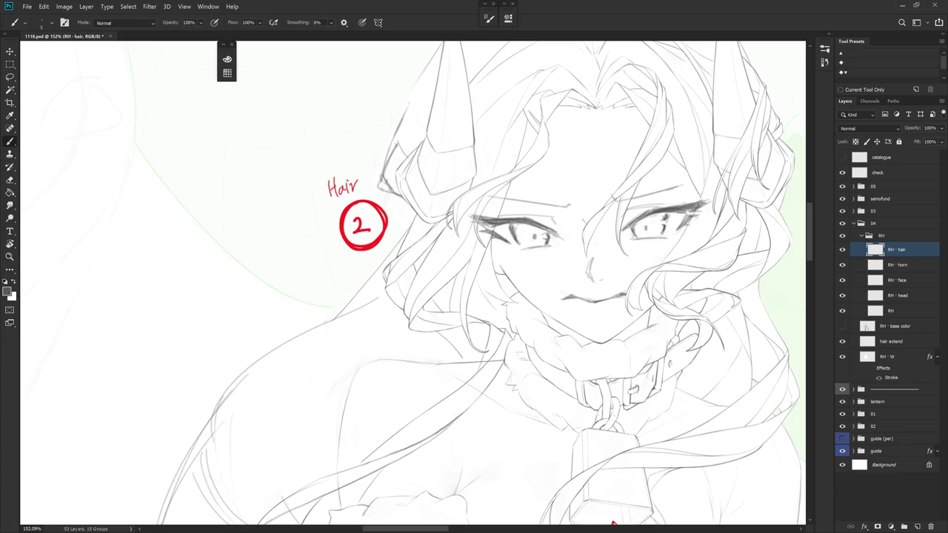
scroll(547, 218, down, 5)
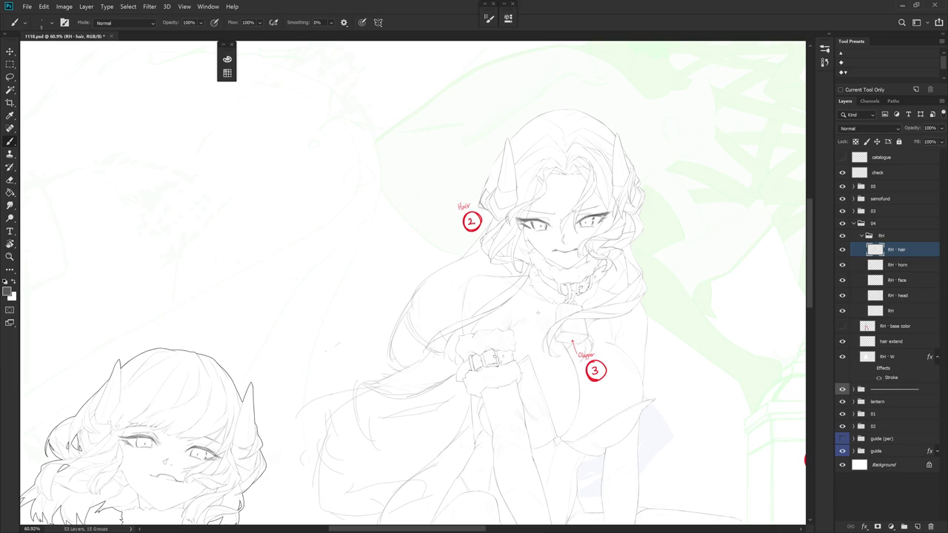
scroll(610, 334, down, 3)
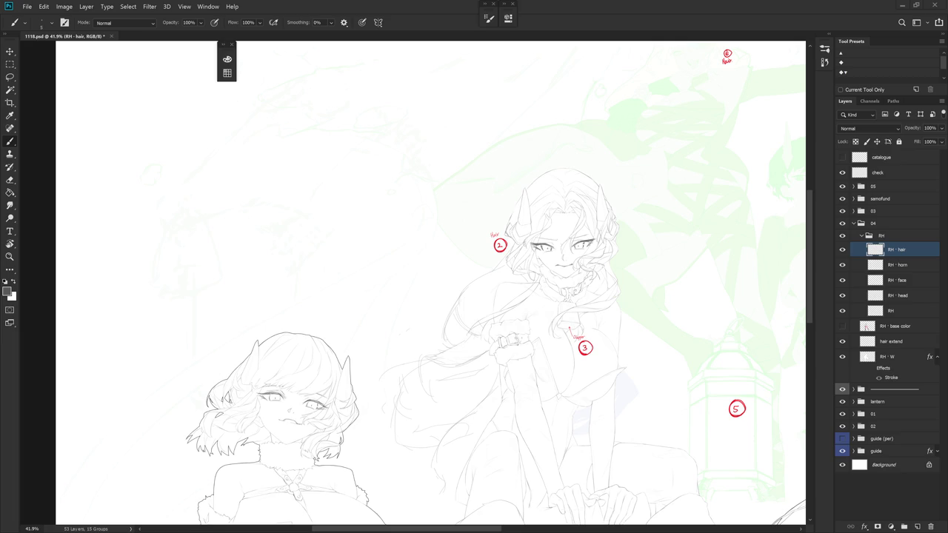
click(842, 327)
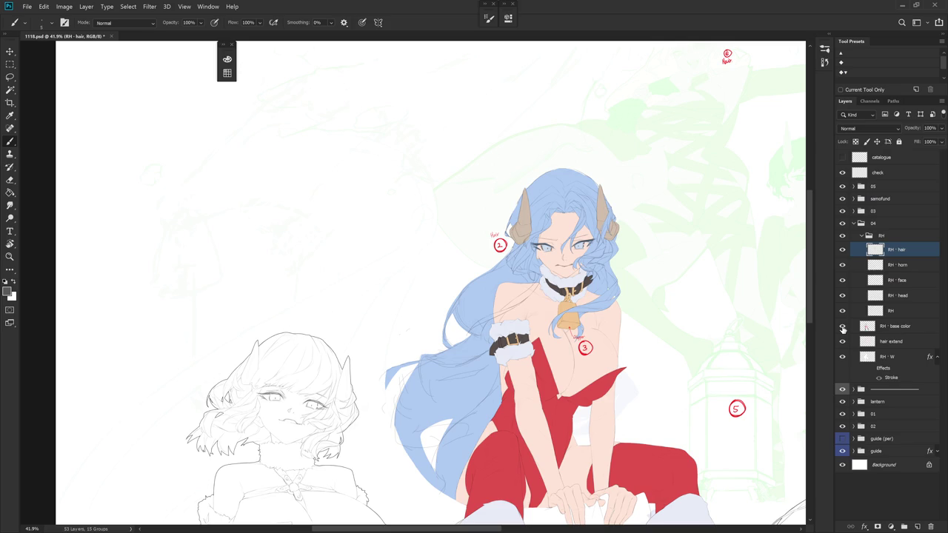
mouse_move(560, 227)
mouse_down()
mouse_move(605, 302)
mouse_move(534, 303)
mouse_up()
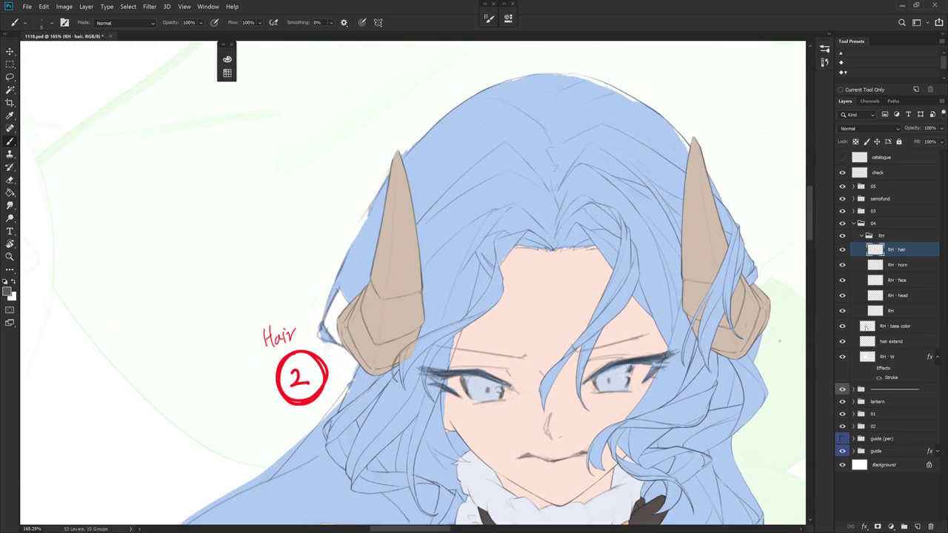
click(842, 326)
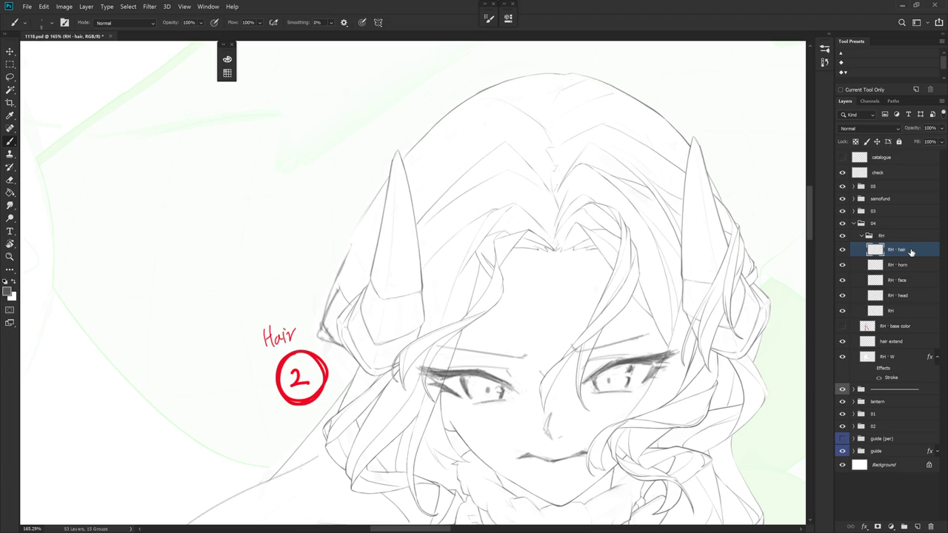
- Marquee a rectangle around the forehead hair strands, then trim its top-right corner with the Lasso
key(l)
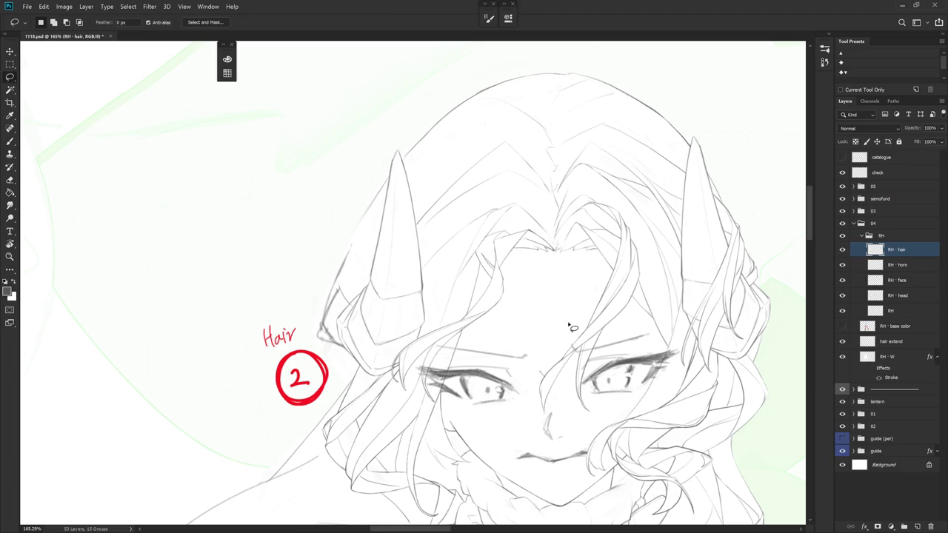
key(m)
mouse_move(437, 311)
mouse_down()
mouse_move(642, 229)
mouse_move(643, 199)
mouse_move(655, 189)
mouse_move(610, 211)
mouse_up()
key(l)
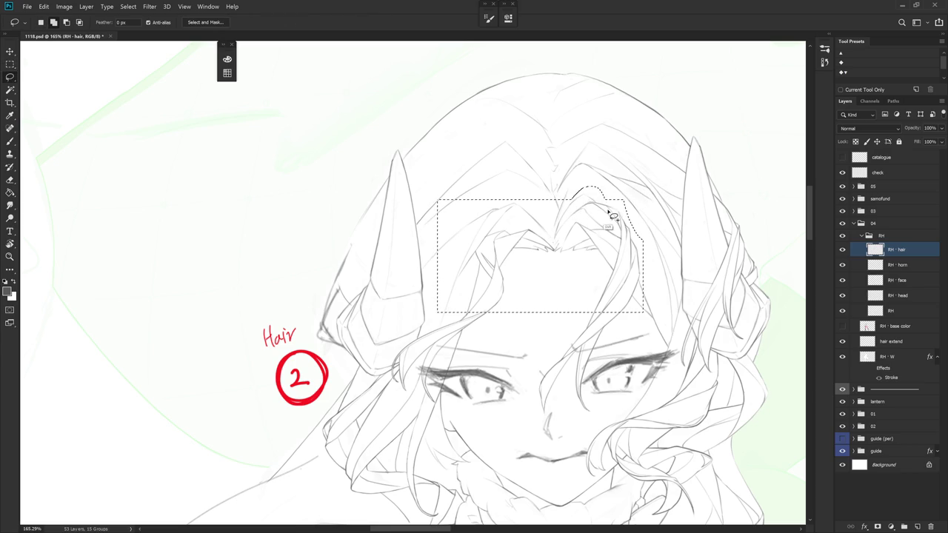